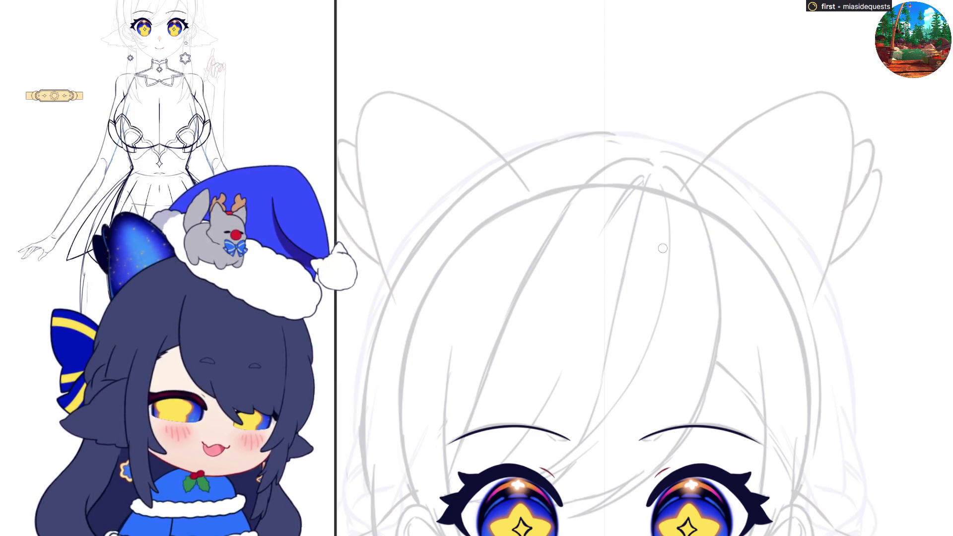
# Step: Draw mirrored dark red outlines of both cat ears over the sketch, redrawing strokes as needed
pyautogui.moveTo(677, 201)
pyautogui.mouseDown()
pyautogui.moveTo(715, 154)
pyautogui.moveTo(792, 104)
pyautogui.moveTo(816, 93)
pyautogui.moveTo(697, 173)
pyautogui.moveTo(739, 130)
pyautogui.moveTo(821, 94)
pyautogui.moveTo(838, 98)
pyautogui.moveTo(849, 122)
pyautogui.mouseUp()
pyautogui.hotkey('ctrl', 'z')
pyautogui.hotkey('ctrl', 'z')
pyautogui.moveTo(814, 94)
pyautogui.mouseDown()
pyautogui.moveTo(844, 107)
pyautogui.moveTo(847, 152)
pyautogui.mouseUp()
pyautogui.hotkey('ctrl', 'z')
pyautogui.moveTo(843, 105)
pyautogui.mouseDown()
pyautogui.moveTo(854, 168)
pyautogui.moveTo(799, 326)
pyautogui.mouseUp()
pyautogui.moveTo(673, 204)
pyautogui.mouseDown()
pyautogui.moveTo(690, 230)
pyautogui.moveTo(804, 320)
pyautogui.mouseUp()
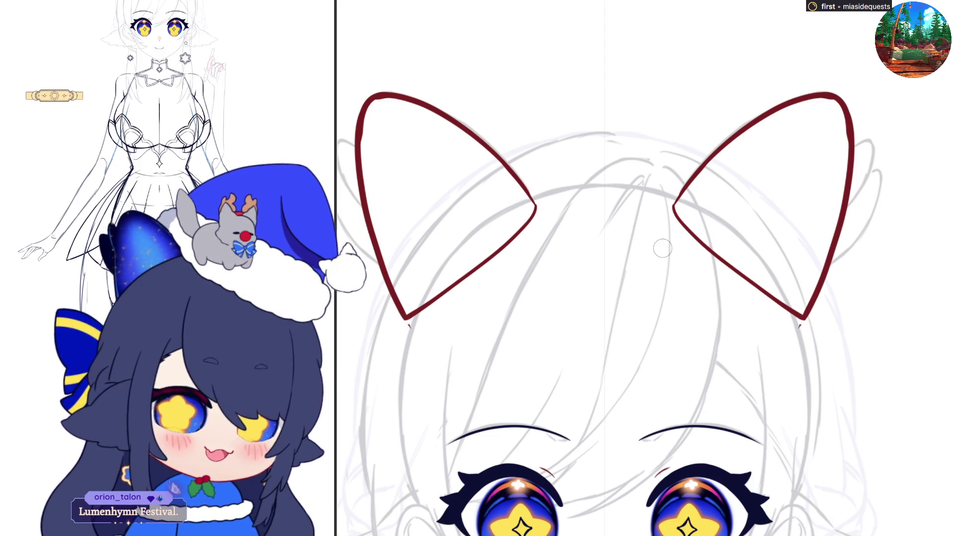
# Step: Erase the stray tails below the ear tips and fill both ears solid red
pyautogui.moveTo(806, 322); pyautogui.dragTo(789, 343)
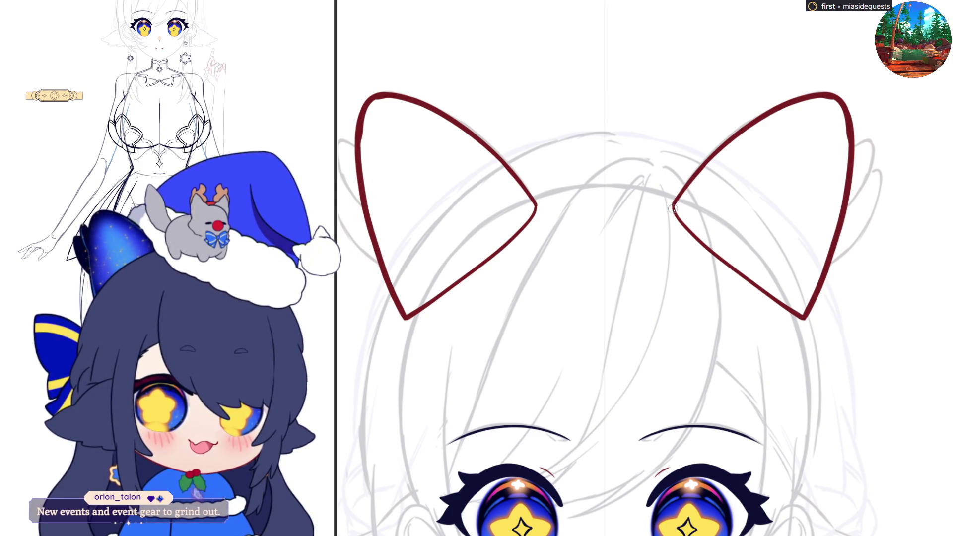
pyautogui.click(681, 215)
pyautogui.click(471, 267)
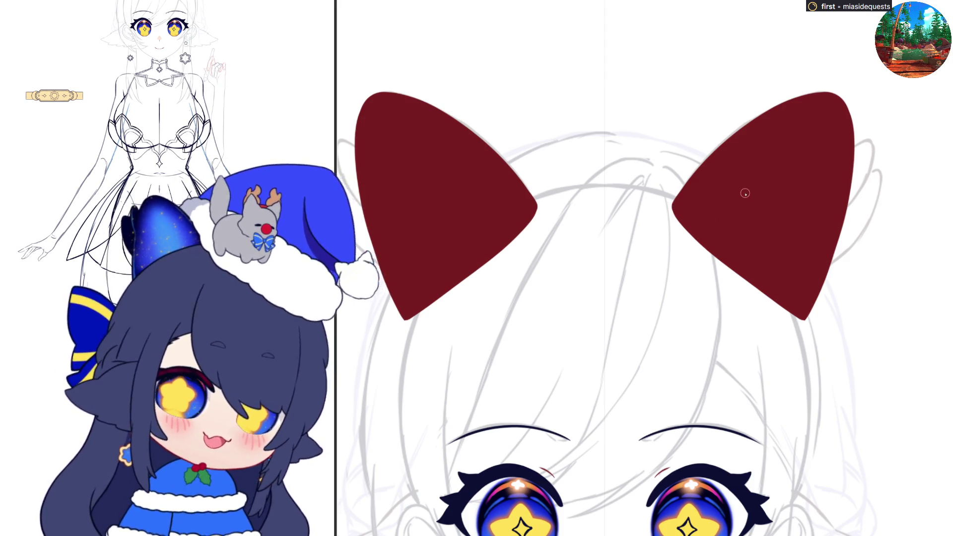
# Step: Ink a navy line along the right ear's upper-left edge, extending it toward the tip
pyautogui.scroll(5, 744, 191)
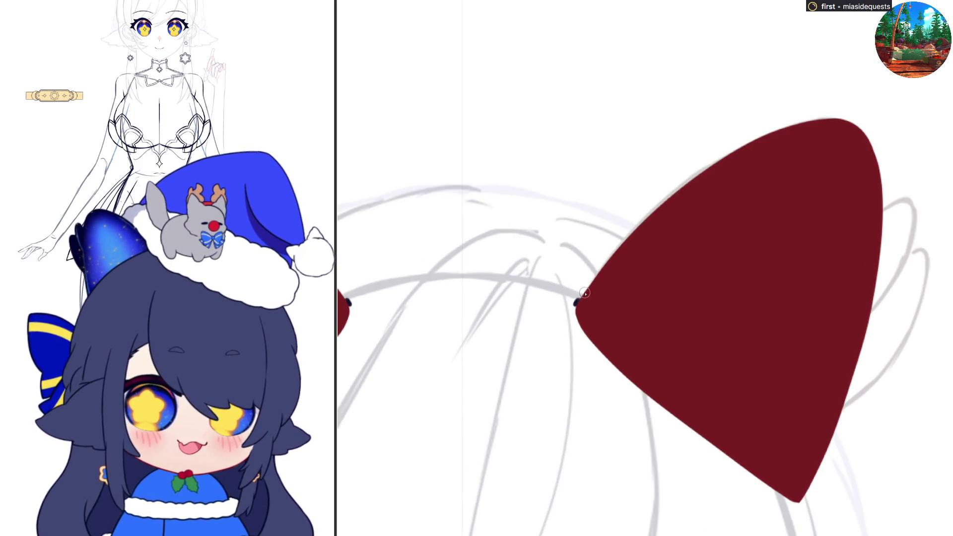
pyautogui.moveTo(581, 295)
pyautogui.mouseDown()
pyautogui.moveTo(629, 233)
pyautogui.moveTo(708, 165)
pyautogui.mouseUp()
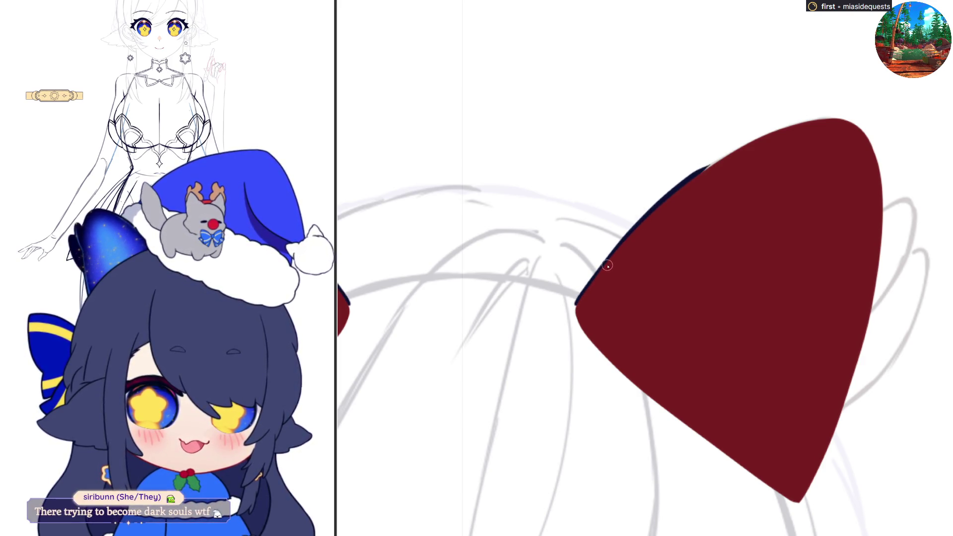
pyautogui.press(']')
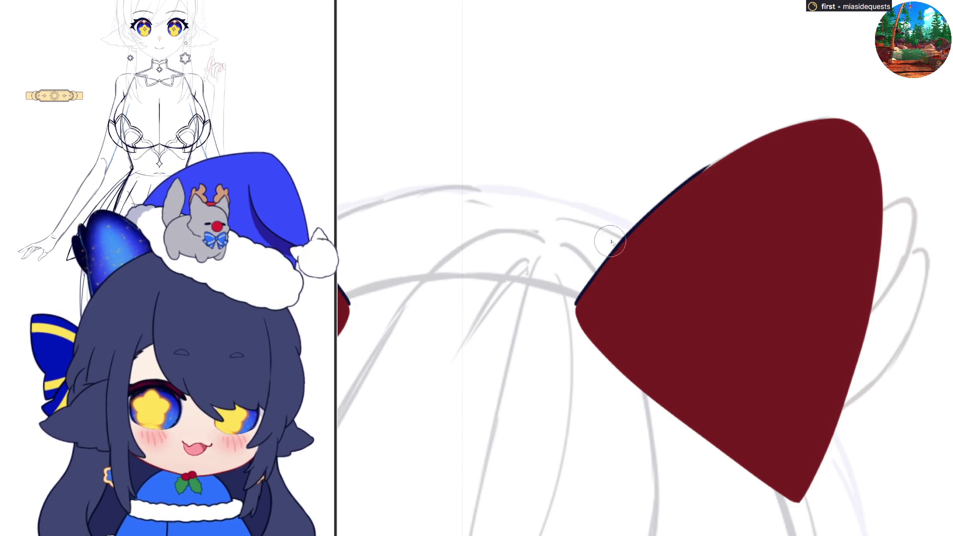
pyautogui.moveTo(709, 166); pyautogui.dragTo(686, 204)
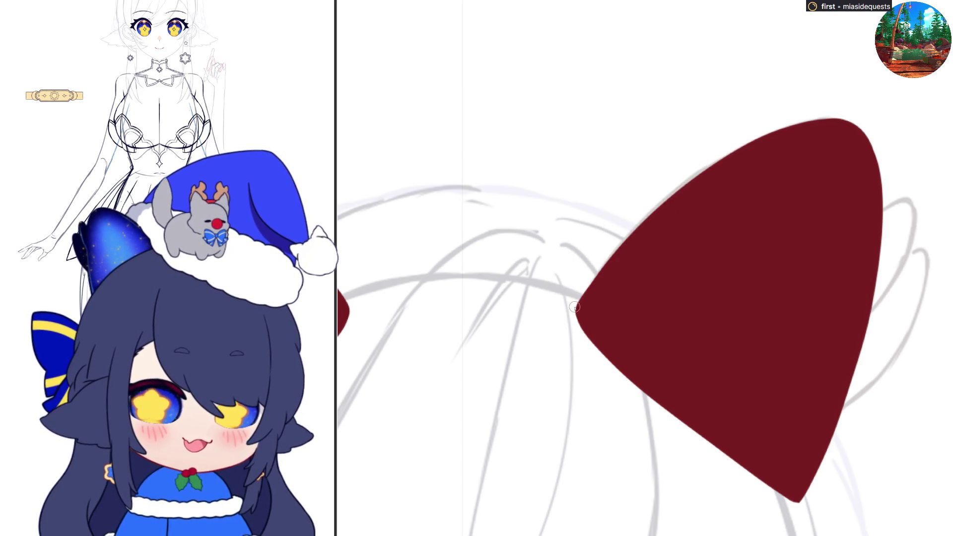
pyautogui.moveTo(572, 307)
pyautogui.mouseDown()
pyautogui.moveTo(700, 173)
pyautogui.moveTo(723, 158)
pyautogui.moveTo(576, 301)
pyautogui.moveTo(615, 248)
pyautogui.moveTo(677, 192)
pyautogui.moveTo(777, 136)
pyautogui.moveTo(607, 257)
pyautogui.moveTo(697, 172)
pyautogui.mouseUp()
pyautogui.moveTo(612, 252)
pyautogui.mouseDown()
pyautogui.moveTo(673, 191)
pyautogui.moveTo(791, 128)
pyautogui.mouseUp()
# Step: Ink the ear's top edge from the tip down, thickening it and filling gaps in the navy outline
pyautogui.press('h')
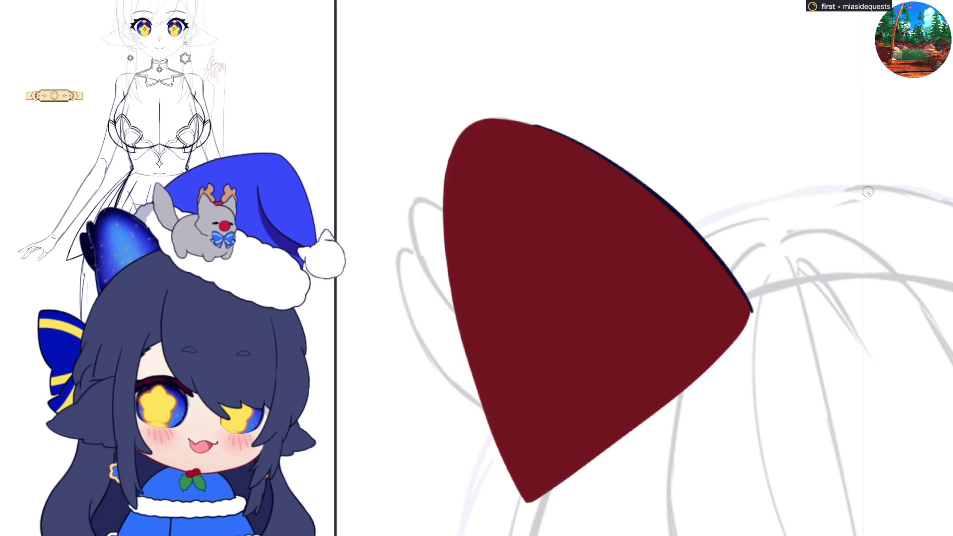
pyautogui.press('h')
pyautogui.press('h')
pyautogui.moveTo(486, 119)
pyautogui.mouseDown()
pyautogui.moveTo(554, 132)
pyautogui.moveTo(519, 121)
pyautogui.moveTo(584, 149)
pyautogui.mouseUp()
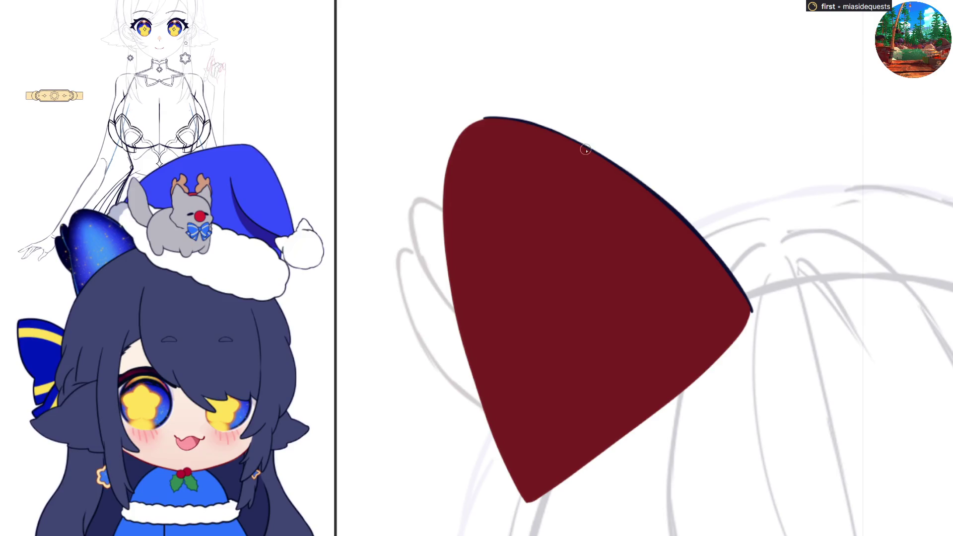
pyautogui.press('e')
pyautogui.moveTo(648, 177); pyautogui.dragTo(741, 260)
pyautogui.hotkey('ctrl', 'z')
pyautogui.press('b')
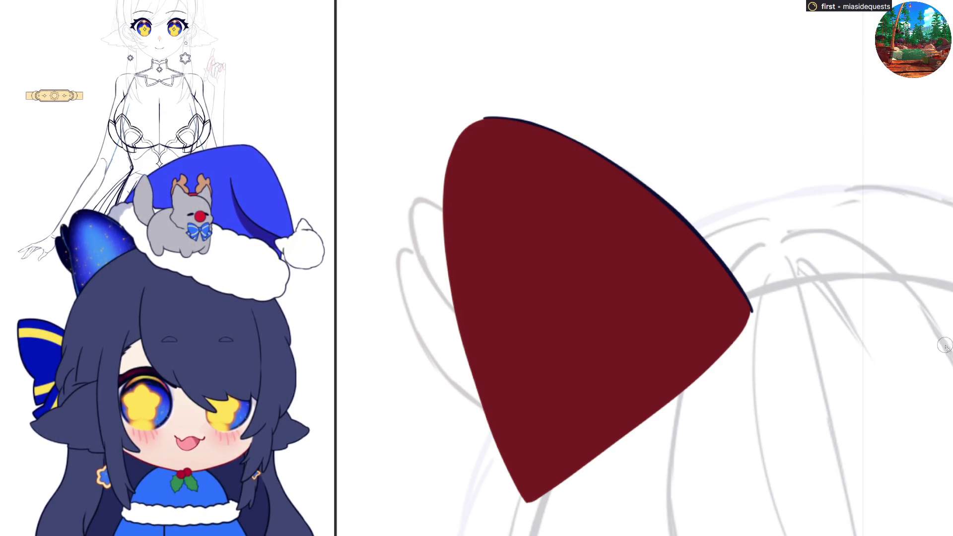
pyautogui.moveTo(609, 154); pyautogui.dragTo(675, 198)
pyautogui.moveTo(621, 159)
pyautogui.mouseDown()
pyautogui.moveTo(718, 244)
pyautogui.moveTo(671, 200)
pyautogui.moveTo(765, 320)
pyautogui.moveTo(748, 290)
pyautogui.mouseUp()
pyautogui.press('h')
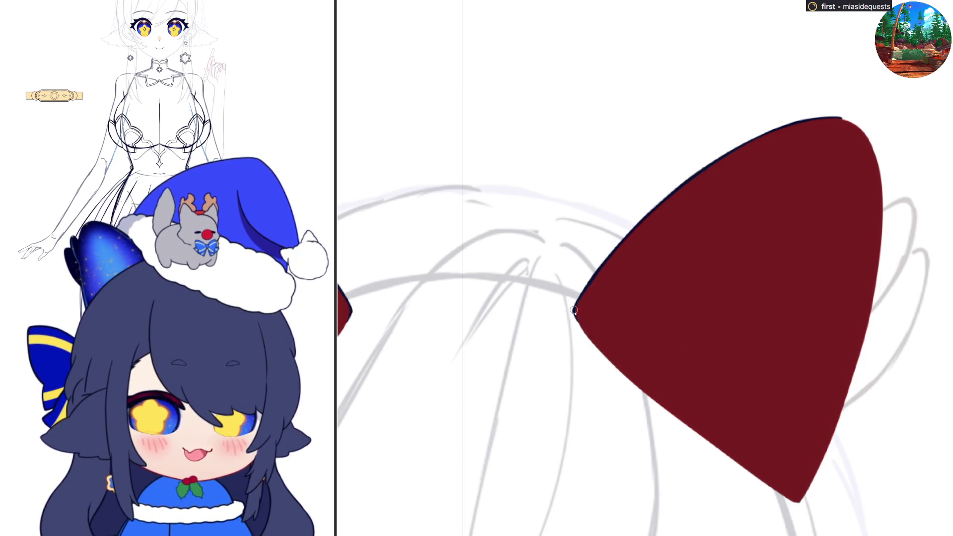
# Step: Ink the ear's lower-left edge down to the bottom tip, retrying strokes until clean
pyautogui.moveTo(572, 312)
pyautogui.mouseDown()
pyautogui.moveTo(618, 372)
pyautogui.moveTo(679, 424)
pyautogui.mouseUp()
pyautogui.hotkey('ctrl', 'z')
pyautogui.moveTo(594, 347); pyautogui.dragTo(686, 425)
pyautogui.hotkey('ctrl', 'z')
pyautogui.moveTo(592, 344); pyautogui.dragTo(678, 416)
pyautogui.moveTo(633, 385); pyautogui.dragTo(753, 475)
pyautogui.hotkey('ctrl', 'z')
pyautogui.moveTo(670, 414); pyautogui.dragTo(790, 501)
pyautogui.moveTo(729, 458); pyautogui.dragTo(793, 501)
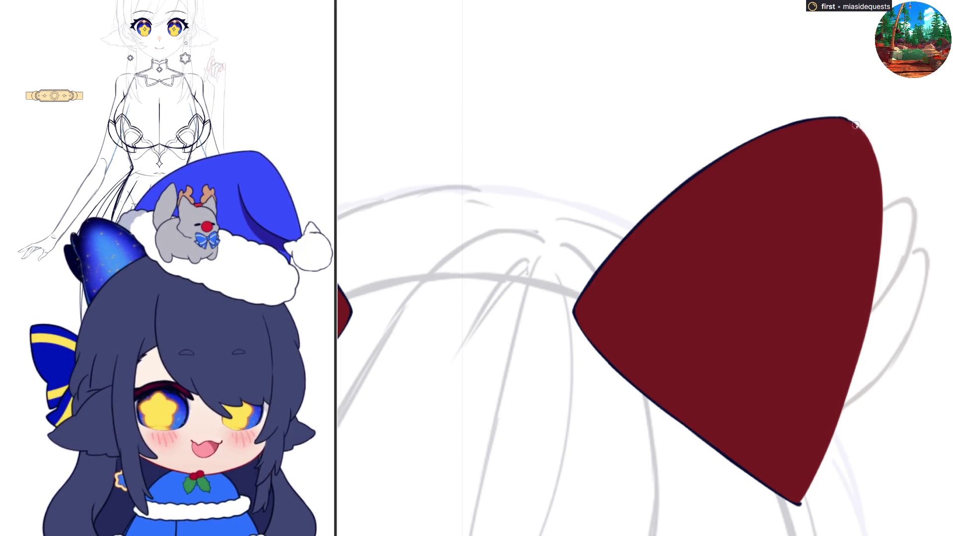
# Step: Outline the ears' outer edges, tracing the right edge and then the left edge on a flipped canvas
pyautogui.moveTo(853, 123); pyautogui.dragTo(871, 149)
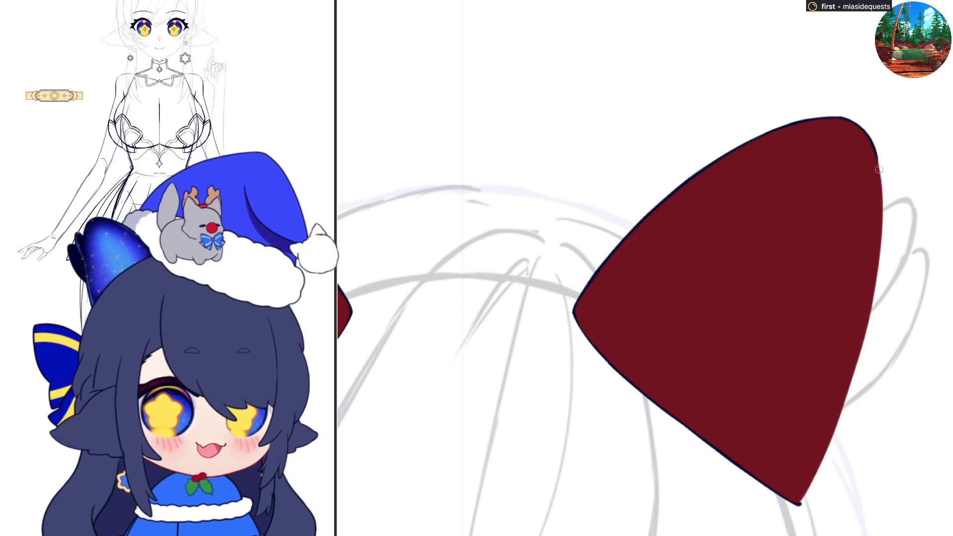
pyautogui.moveTo(871, 145); pyautogui.dragTo(877, 162)
pyautogui.moveTo(883, 205); pyautogui.dragTo(876, 163)
pyautogui.press('m')
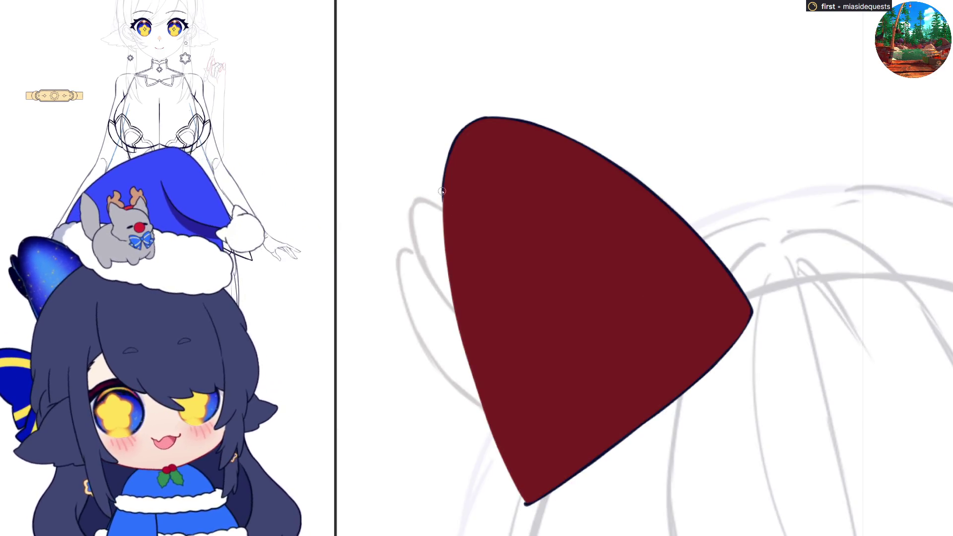
pyautogui.moveTo(444, 238)
pyautogui.mouseDown()
pyautogui.moveTo(451, 154)
pyautogui.moveTo(440, 228)
pyautogui.moveTo(450, 297)
pyautogui.mouseUp()
pyautogui.hotkey('ctrl', 'z')
pyautogui.moveTo(440, 210); pyautogui.dragTo(453, 304)
pyautogui.hotkey('ctrl', 'z')
pyautogui.moveTo(445, 263); pyautogui.dragTo(464, 352)
pyautogui.moveTo(443, 251); pyautogui.dragTo(468, 356)
pyautogui.moveTo(445, 280); pyautogui.dragTo(475, 396)
pyautogui.hotkey('ctrl', 'z')
pyautogui.press('h')
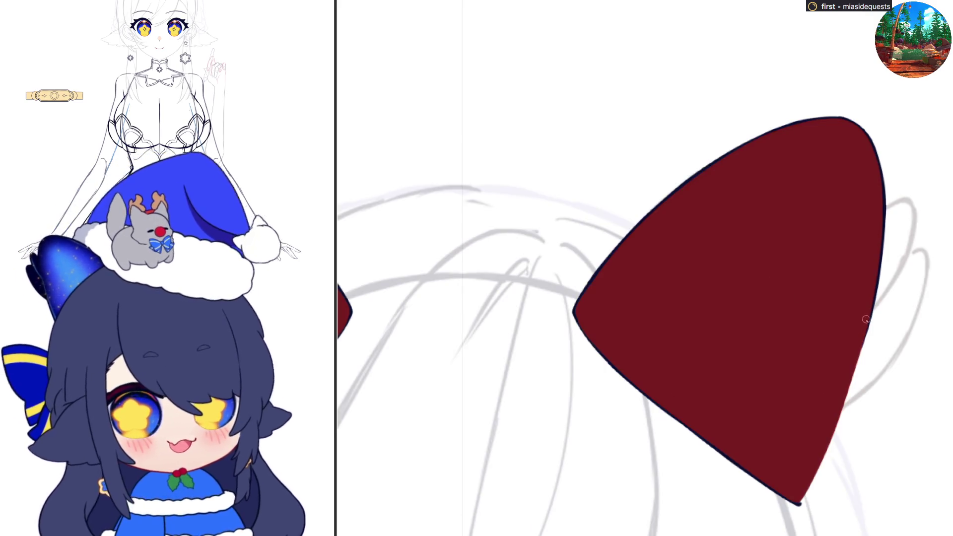
# Step: Carry the right-edge outline down to the bottom ear tip
pyautogui.moveTo(875, 295); pyautogui.dragTo(857, 366)
pyautogui.hotkey('ctrl', 'z')
pyautogui.hotkey('ctrl', 'z')
pyautogui.moveTo(873, 312)
pyautogui.mouseDown()
pyautogui.moveTo(846, 399)
pyautogui.moveTo(852, 378)
pyautogui.mouseUp()
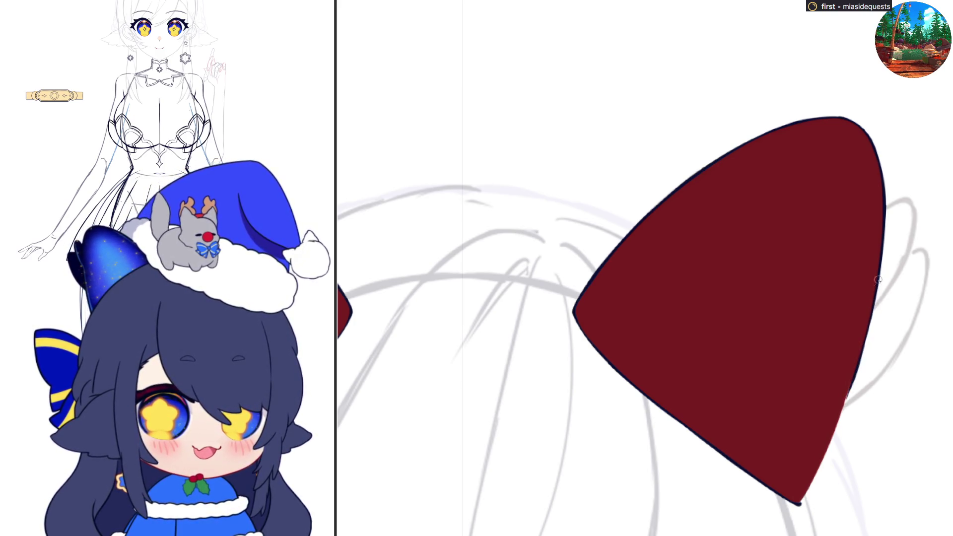
pyautogui.moveTo(850, 384); pyautogui.dragTo(831, 431)
pyautogui.moveTo(846, 399); pyautogui.dragTo(813, 476)
pyautogui.moveTo(854, 373); pyautogui.dragTo(802, 494)
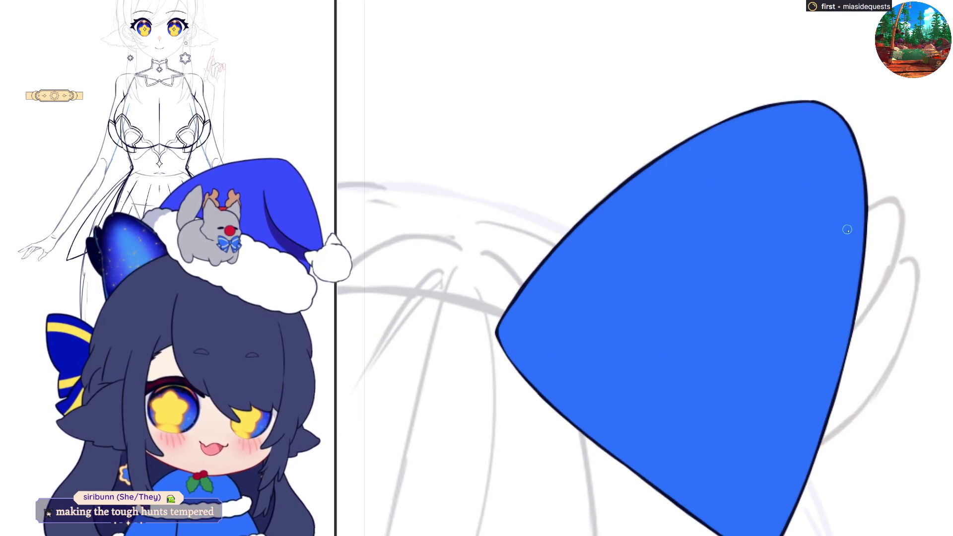
# Step: Draw a small red-filled lobe beside the right ear and recolour the ear dark navy
pyautogui.moveTo(866, 217)
pyautogui.mouseDown()
pyautogui.moveTo(898, 202)
pyautogui.moveTo(893, 261)
pyautogui.moveTo(838, 333)
pyautogui.moveTo(865, 217)
pyautogui.moveTo(900, 202)
pyautogui.moveTo(883, 286)
pyautogui.moveTo(842, 336)
pyautogui.mouseUp()
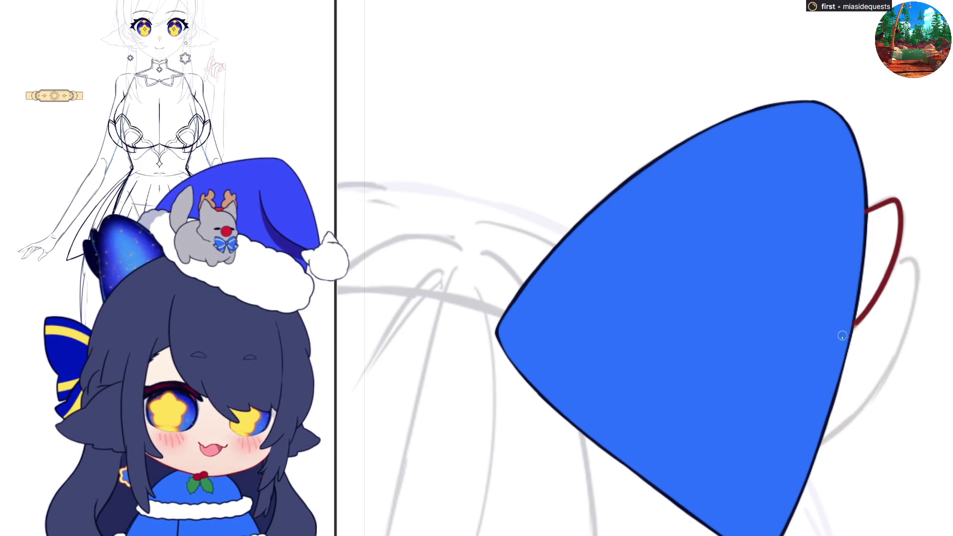
pyautogui.click(878, 211)
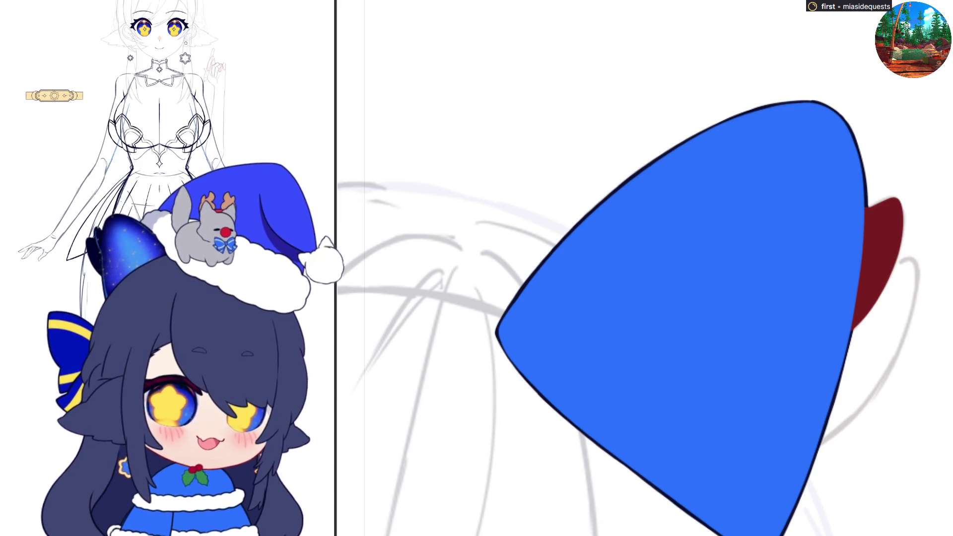
pyautogui.click(868, 210)
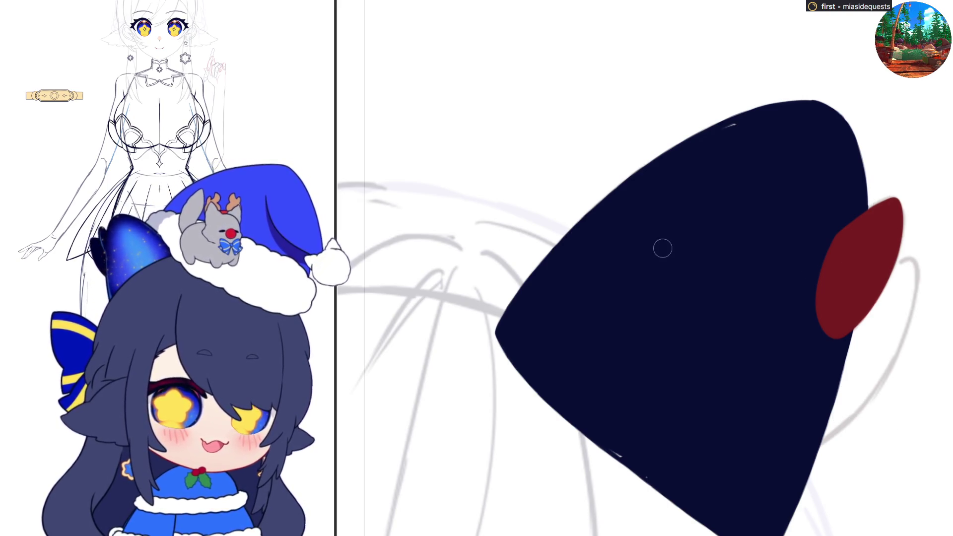
# Step: Add blue highlight strokes along the ears' lower and upper edges
pyautogui.moveTo(604, 445); pyautogui.dragTo(664, 488)
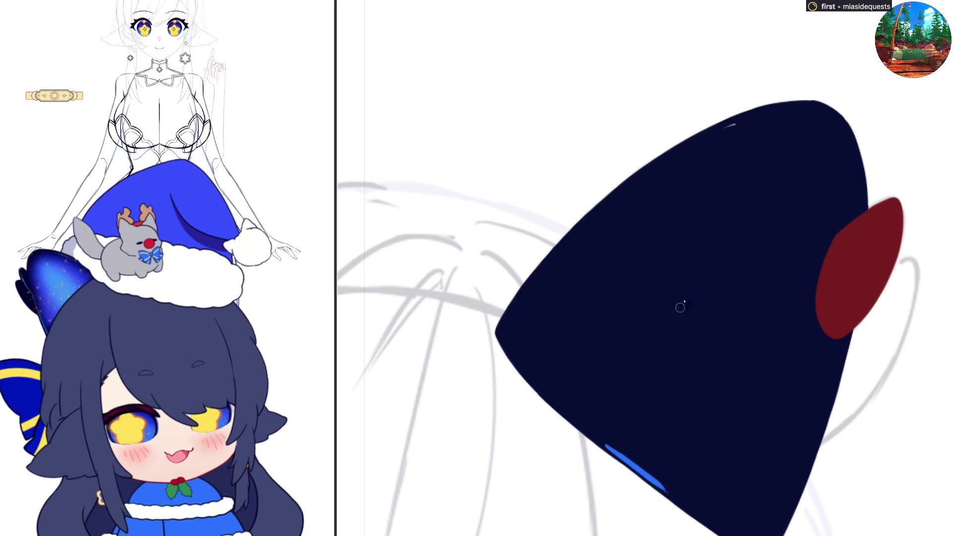
pyautogui.moveTo(741, 121); pyautogui.dragTo(702, 145)
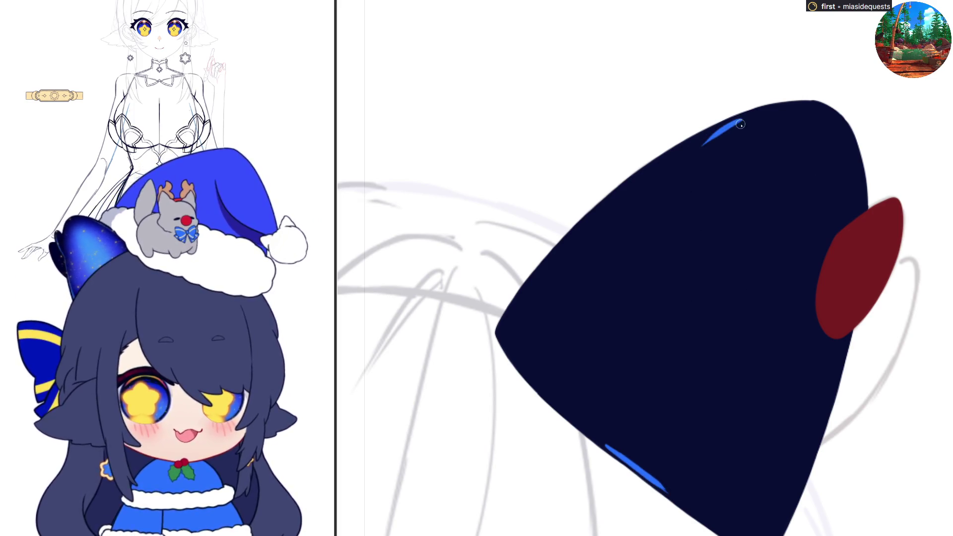
pyautogui.scroll(-3, 868, 417)
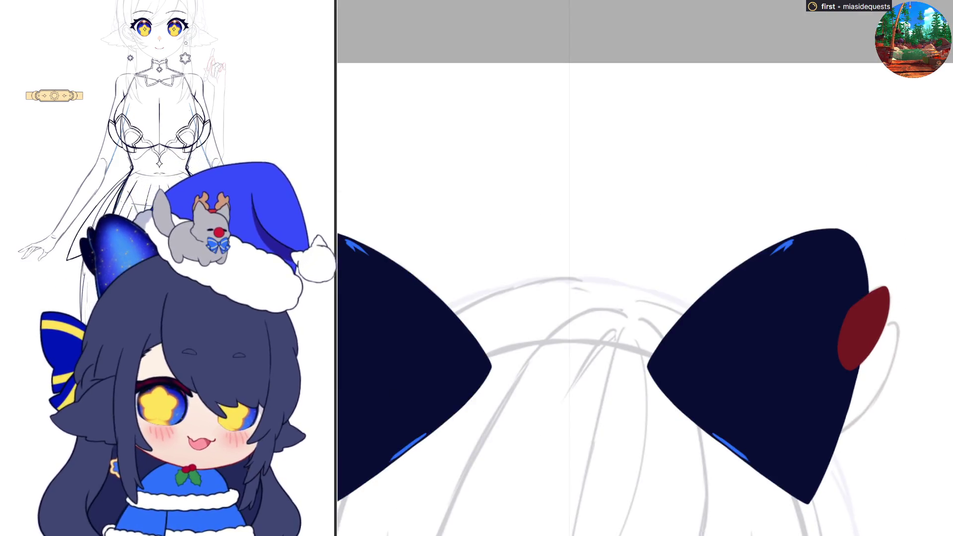
# Step: Undo the lobe fill, blue highlights, navy recolour and ear fill, then outline the blue lobe
pyautogui.hotkey('alt', 'BackSpace')
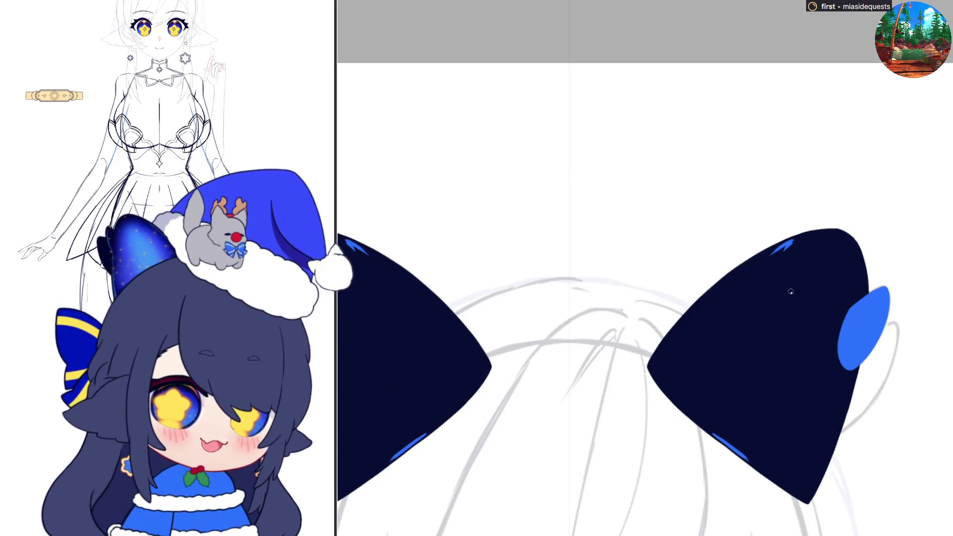
pyautogui.hotkey('ctrl', 'z')
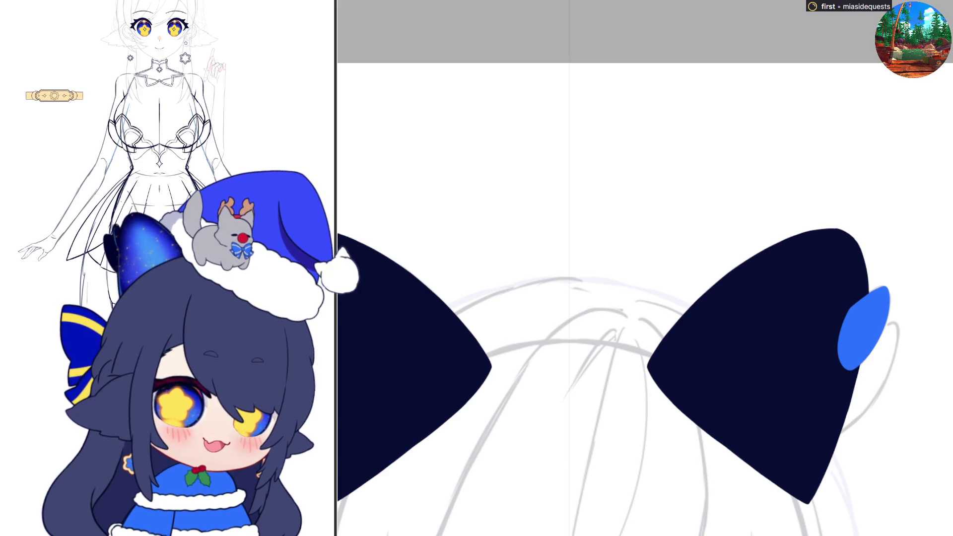
pyautogui.hotkey('alt', 'BackSpace')
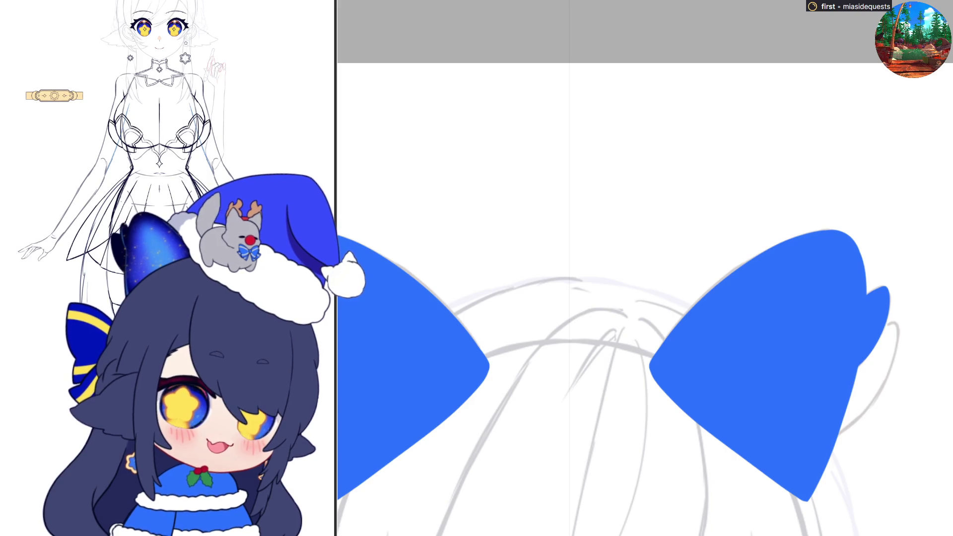
pyautogui.press('Delete')
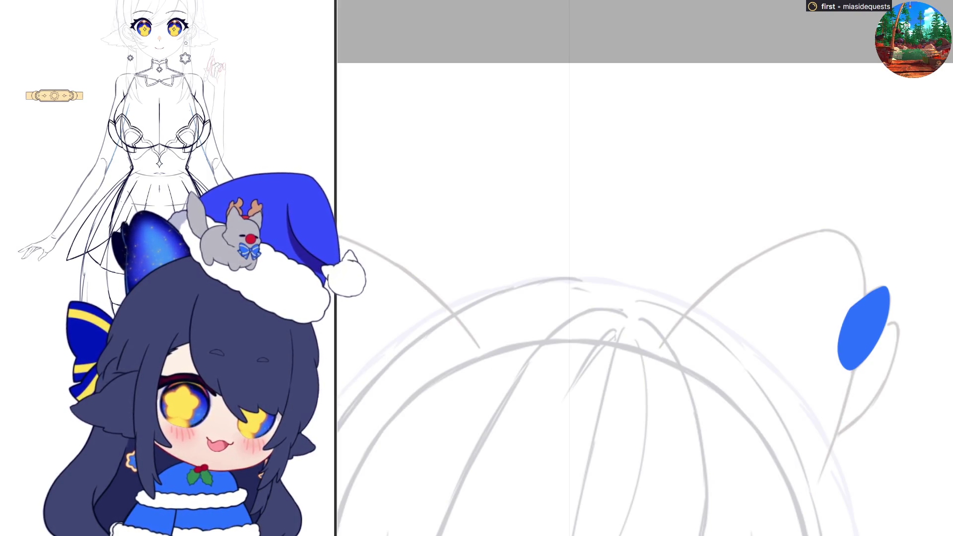
pyautogui.scroll(3, 852, 333)
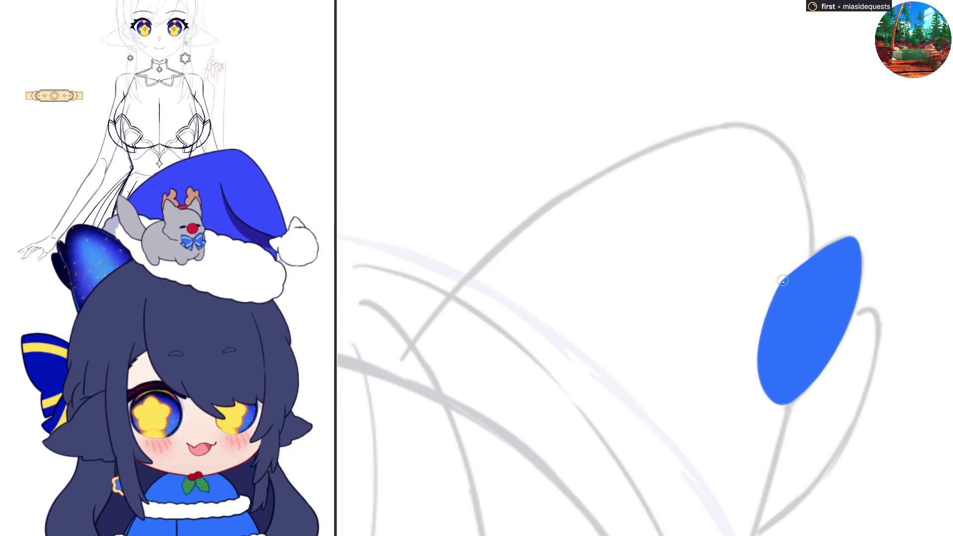
pyautogui.moveTo(780, 283); pyautogui.dragTo(757, 349)
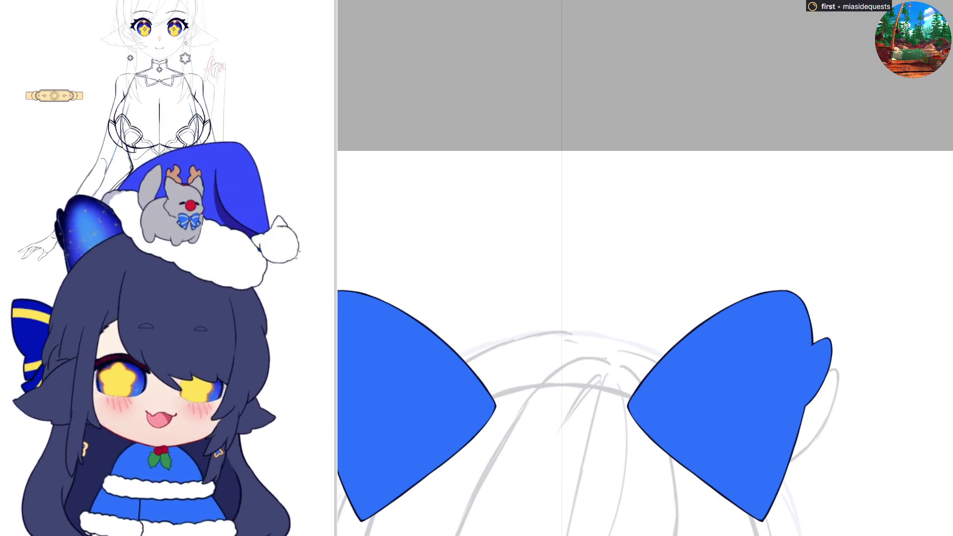
# Step: Draw the right inner-ear shape in blue, from its outer curve to the inner edge
pyautogui.scroll(-3, 659, 17)
pyautogui.scroll(5, 701, 329)
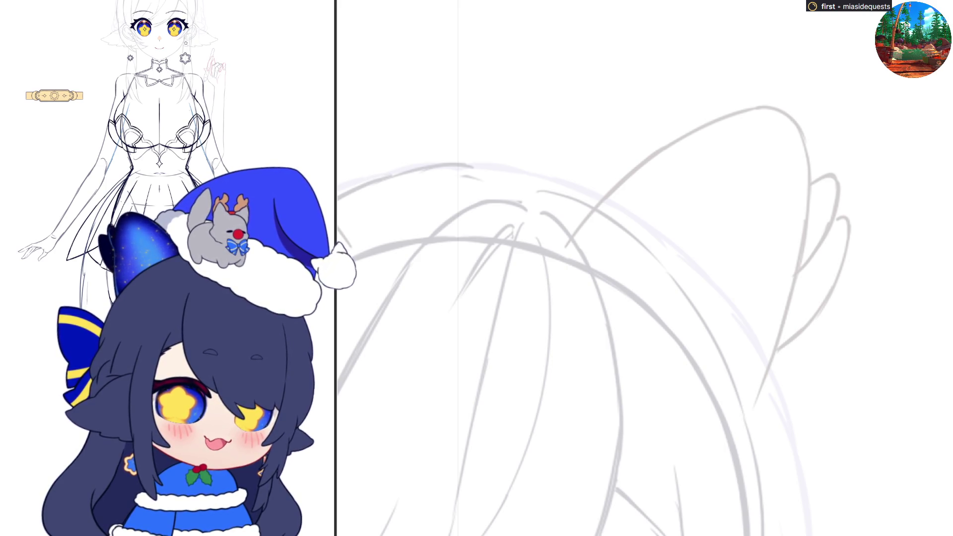
pyautogui.scroll(1, 845, 303)
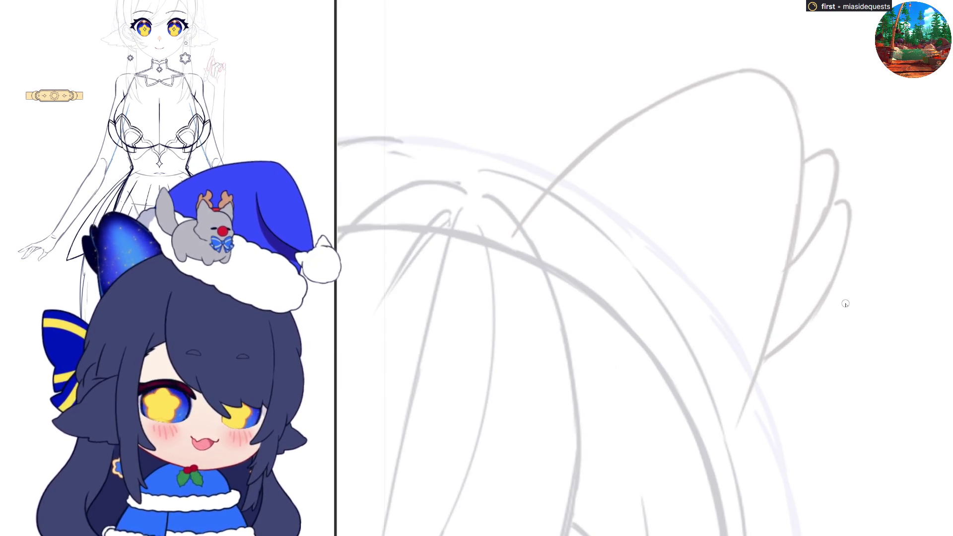
pyautogui.moveTo(775, 222); pyautogui.dragTo(838, 198)
pyautogui.hotkey('ctrl', 'z')
pyautogui.moveTo(768, 222)
pyautogui.mouseDown()
pyautogui.moveTo(846, 203)
pyautogui.moveTo(840, 256)
pyautogui.mouseUp()
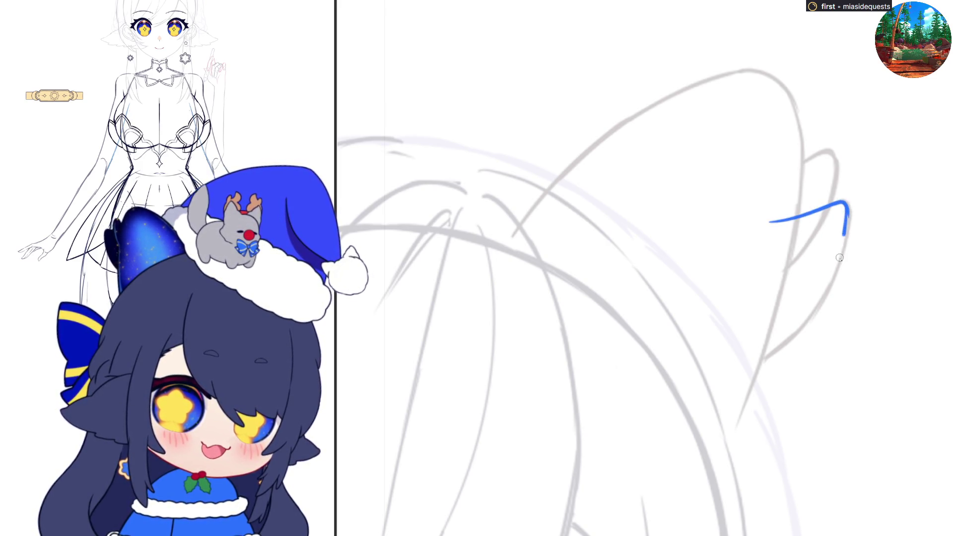
pyautogui.hotkey('ctrl', 'z')
pyautogui.moveTo(846, 210)
pyautogui.mouseDown()
pyautogui.moveTo(832, 276)
pyautogui.moveTo(754, 361)
pyautogui.mouseUp()
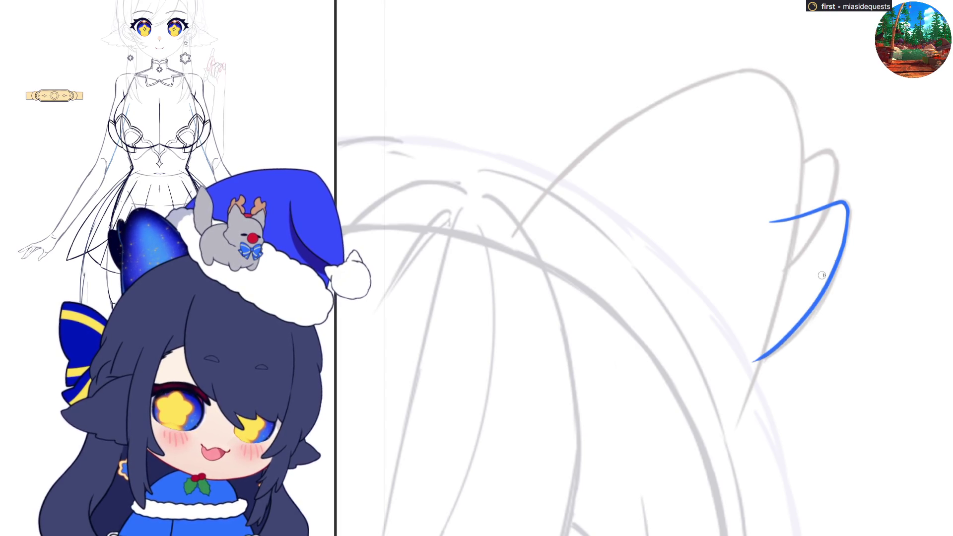
pyautogui.moveTo(770, 221)
pyautogui.mouseDown()
pyautogui.moveTo(743, 267)
pyautogui.moveTo(739, 341)
pyautogui.moveTo(761, 357)
pyautogui.mouseUp()
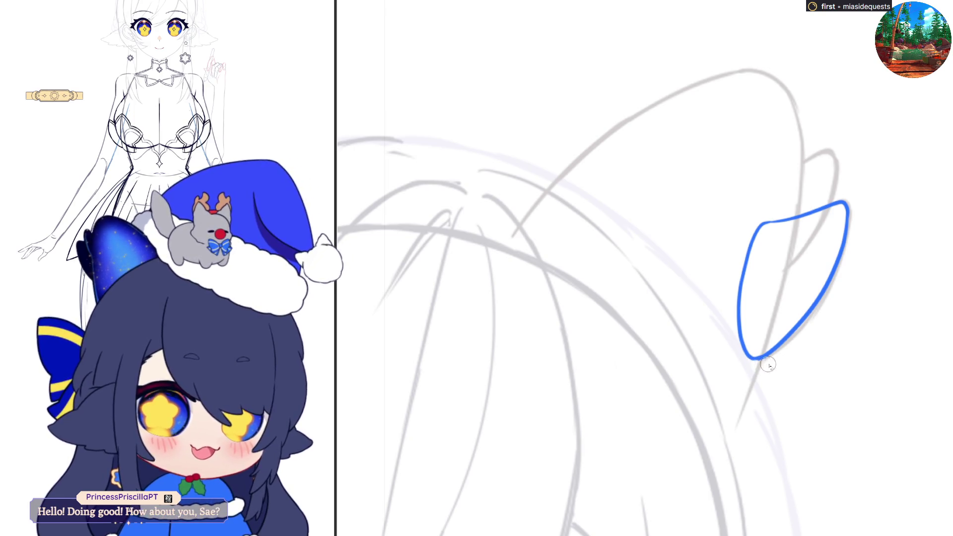
# Step: Fill both inner-ear shapes solid blue
pyautogui.click(786, 321)
pyautogui.scroll(-5, 787, 321)
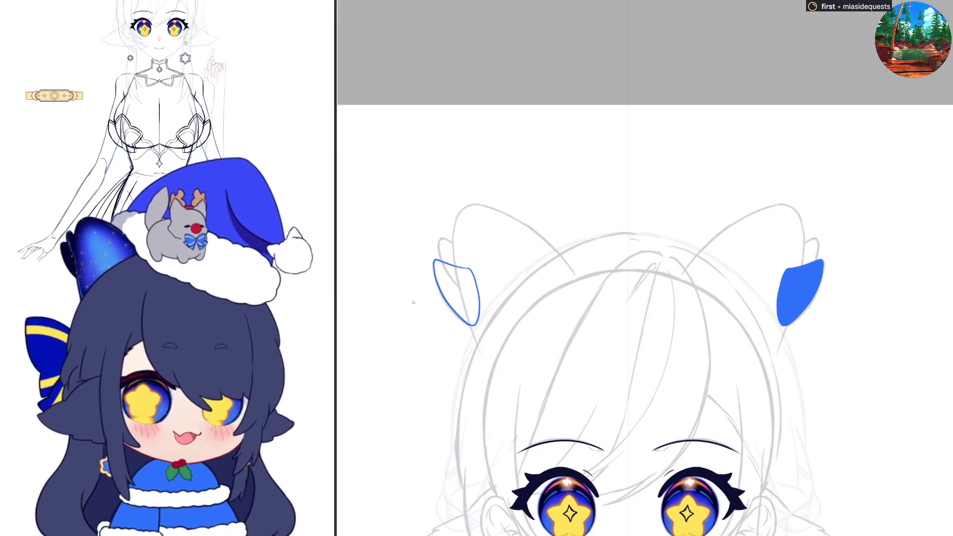
pyautogui.click(448, 296)
pyautogui.scroll(3, 448, 297)
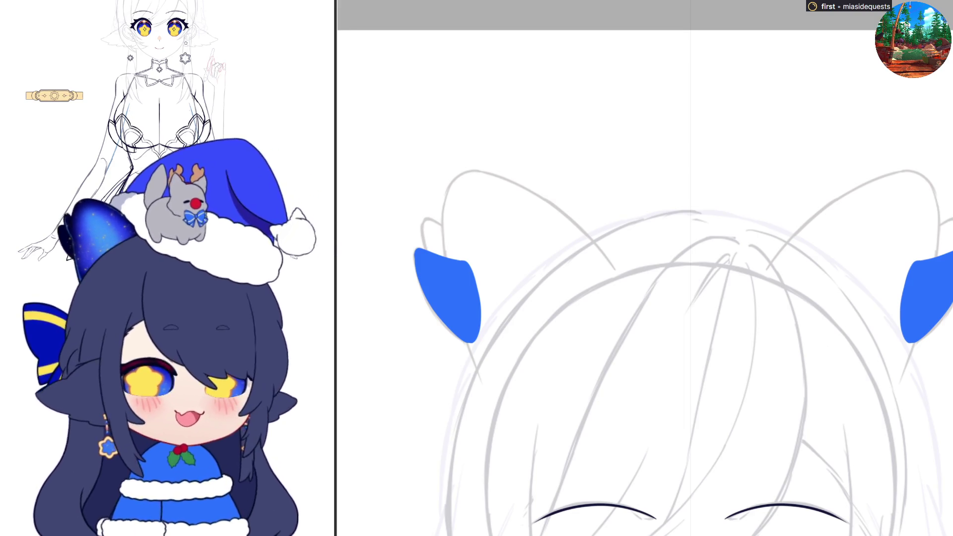
# Step: Ink a dark outline along the ear's top edge and down its left side on a flipped canvas
pyautogui.scroll(3, 695, 397)
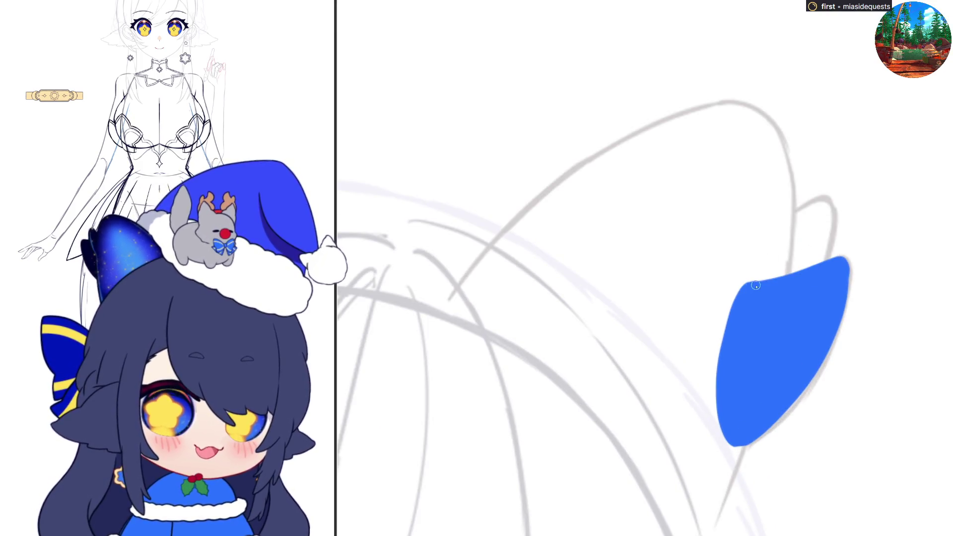
pyautogui.moveTo(746, 281); pyautogui.dragTo(840, 253)
pyautogui.moveTo(778, 274)
pyautogui.mouseDown()
pyautogui.moveTo(845, 256)
pyautogui.moveTo(832, 346)
pyautogui.mouseUp()
pyautogui.press('h')
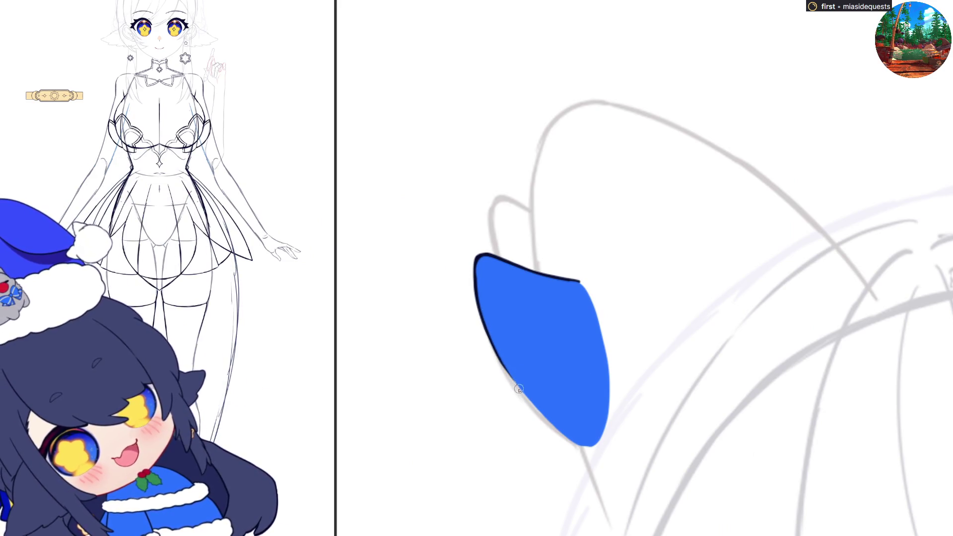
pyautogui.moveTo(493, 348)
pyautogui.mouseDown()
pyautogui.moveTo(564, 437)
pyautogui.moveTo(594, 451)
pyautogui.moveTo(602, 421)
pyautogui.mouseUp()
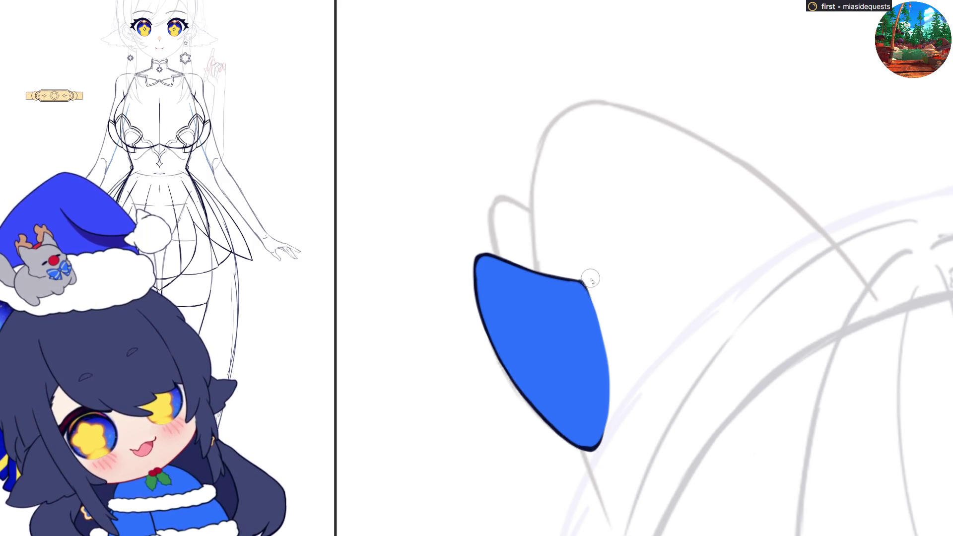
pyautogui.scroll(-5, 623, 316)
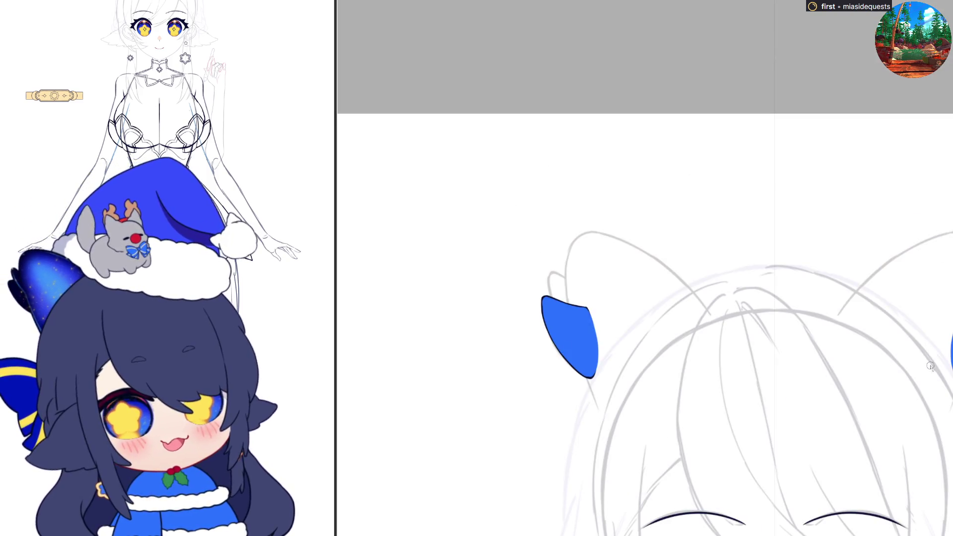
# Step: Zoom around the ears and undo the blue fills on both ears
pyautogui.scroll(3, 781, 322)
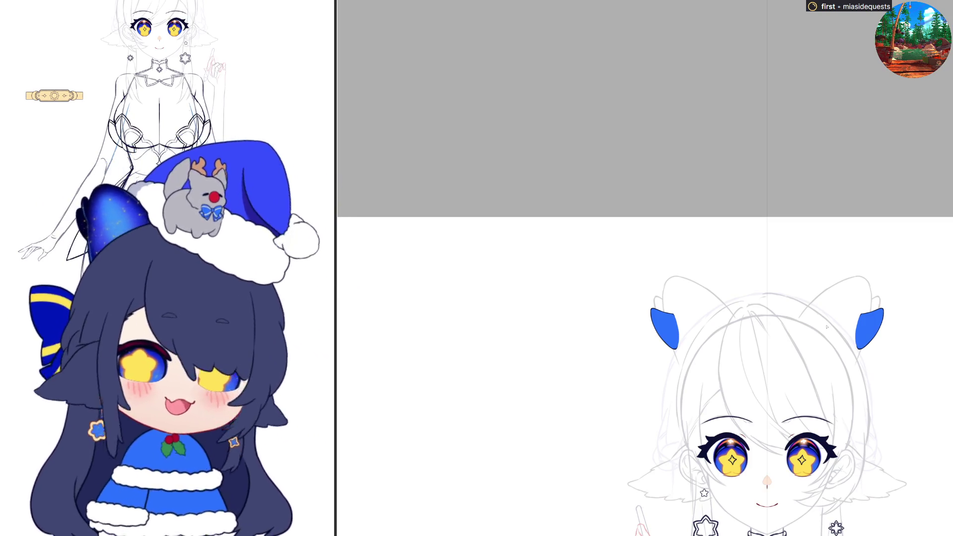
pyautogui.scroll(2, 794, 328)
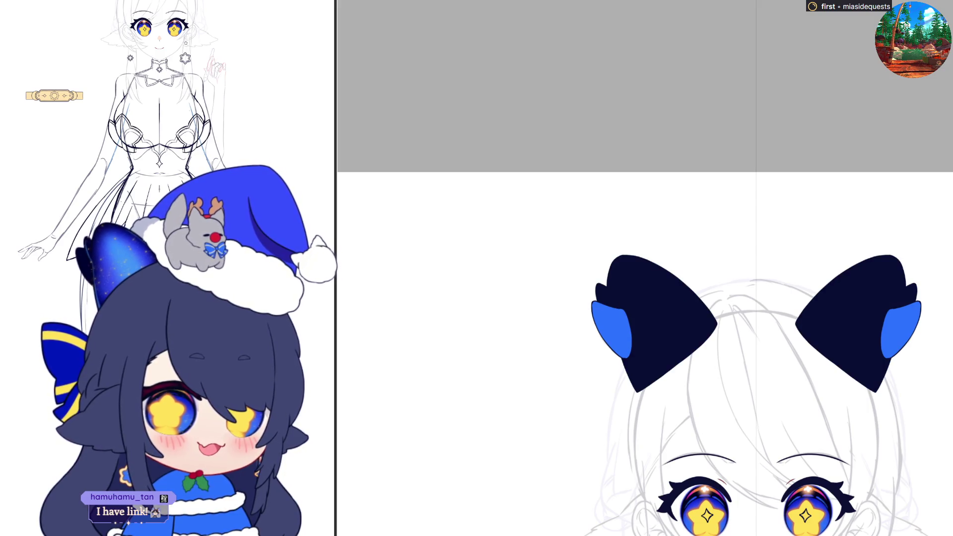
pyautogui.scroll(-2, 745, 347)
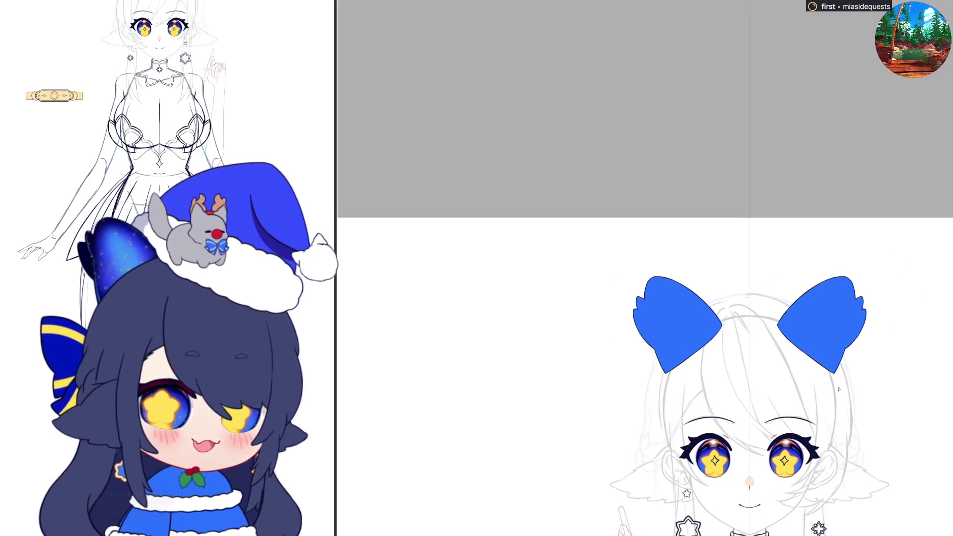
pyautogui.scroll(1, 744, 348)
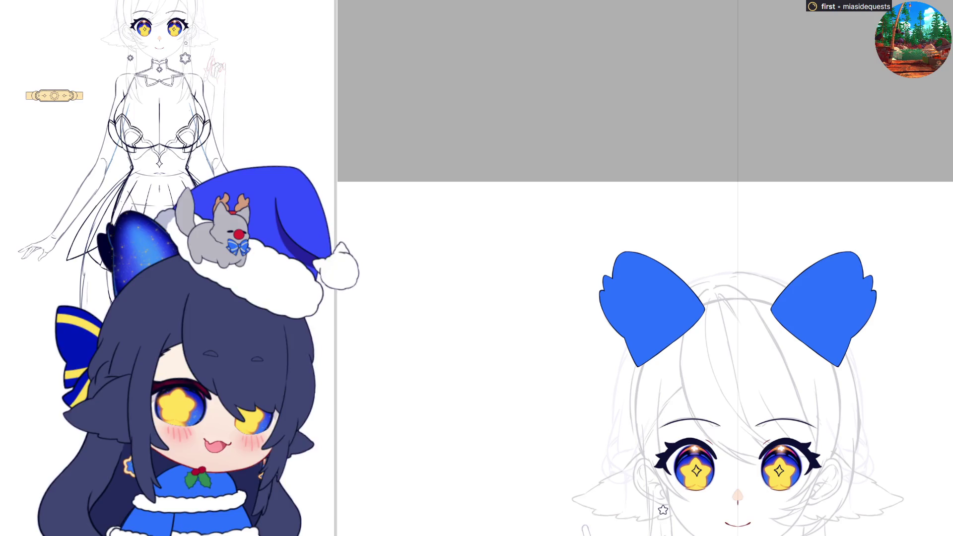
pyautogui.hotkey('ctrl', 'z')
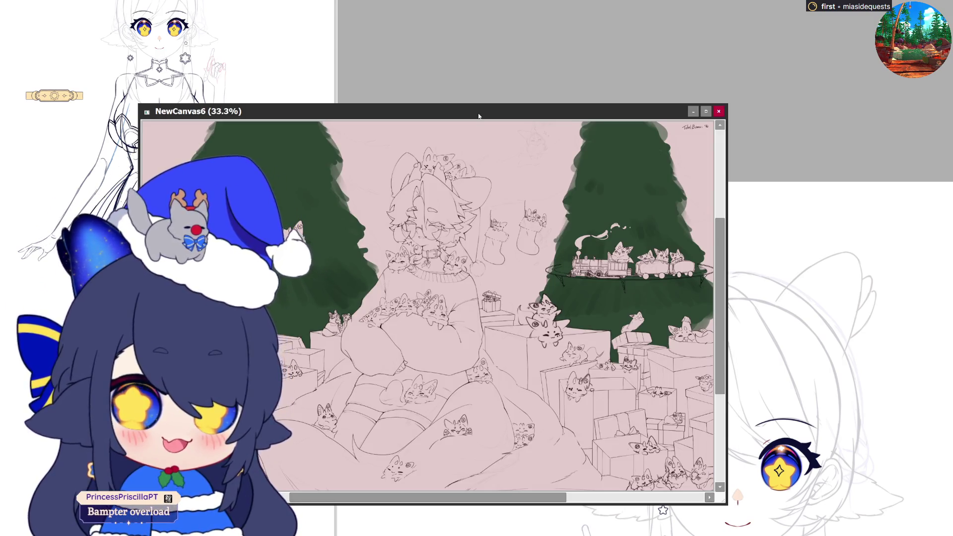
# Step: Move the NewCanvas6 window up, enlarge it, and zoom around the Christmas artwork
pyautogui.moveTo(479, 116); pyautogui.dragTo(488, 14)
pyautogui.moveTo(734, 402); pyautogui.dragTo(789, 465)
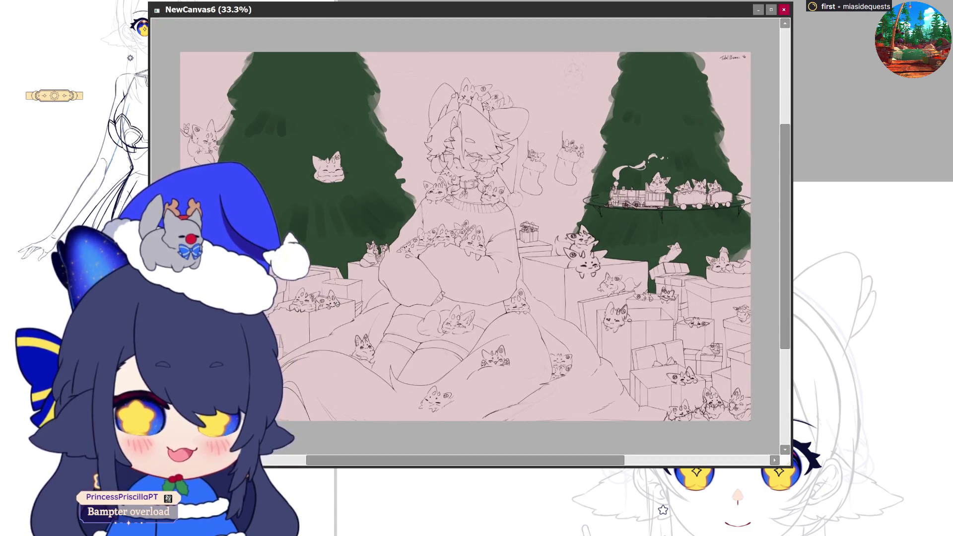
pyautogui.scroll(3, 642, 322)
pyautogui.scroll(-3, 642, 322)
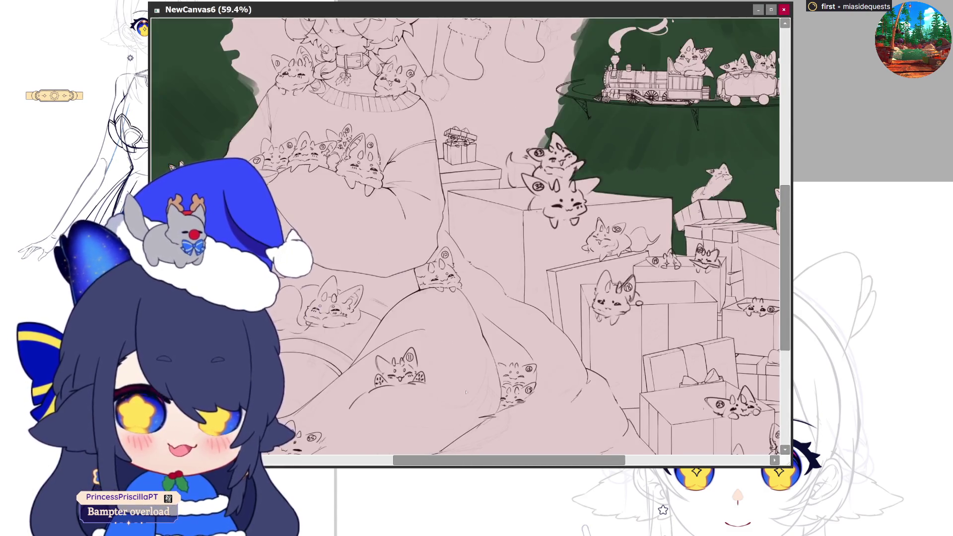
pyautogui.scroll(3, 496, 298)
pyautogui.scroll(-1, 447, 347)
pyautogui.scroll(3, 392, 397)
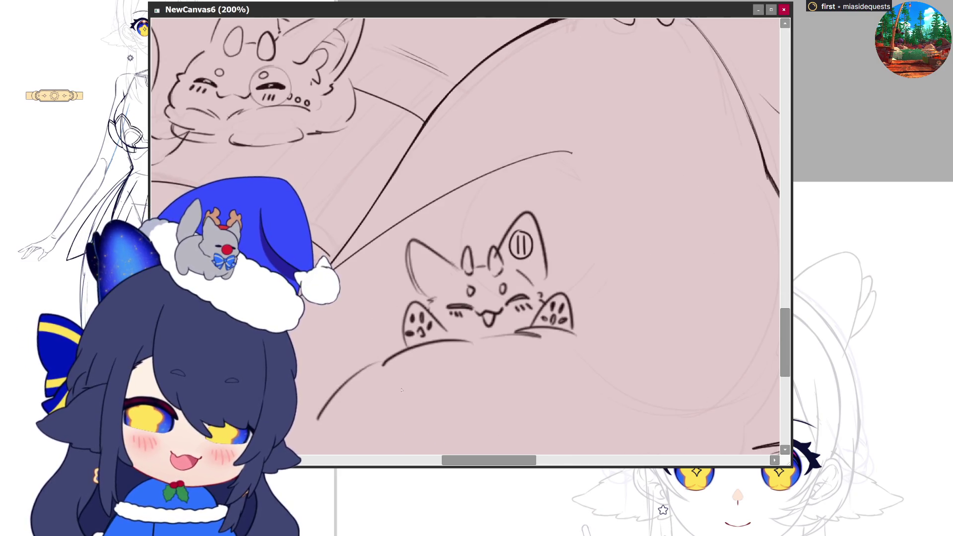
pyautogui.scroll(-4, 395, 393)
pyautogui.scroll(3, 480, 148)
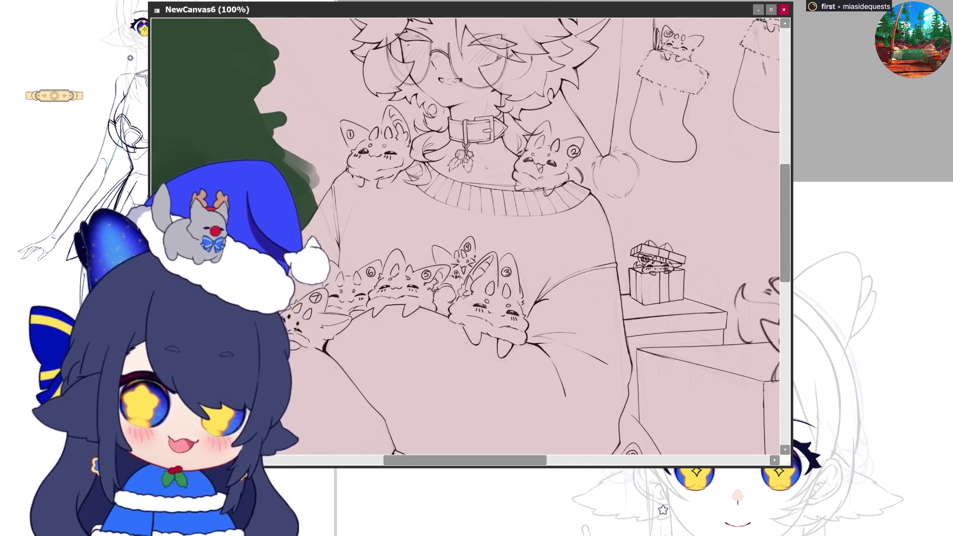
pyautogui.scroll(-1, 480, 147)
pyautogui.scroll(1, 467, 152)
pyautogui.scroll(1, 447, 158)
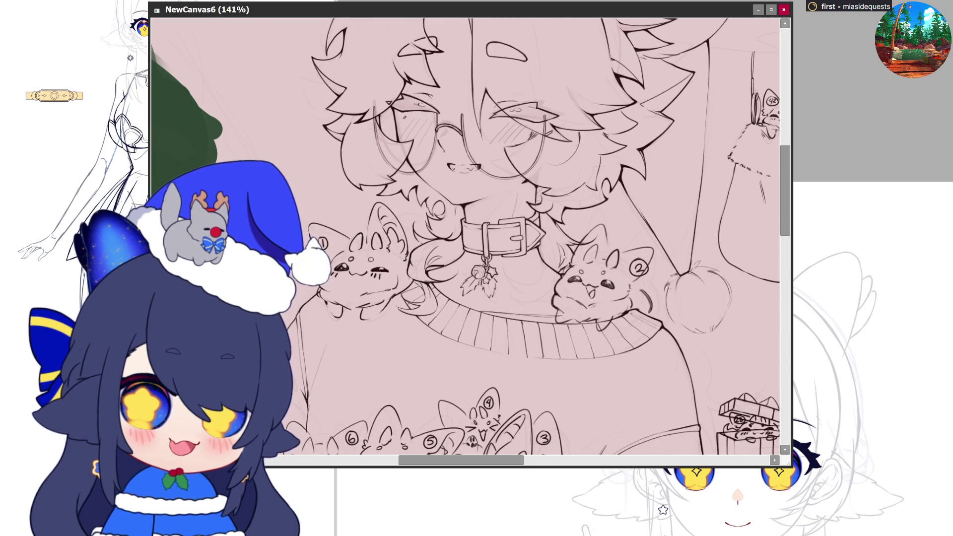
# Step: Zoom further around the Christmas illustration, then close NewCanvas6
pyautogui.scroll(-2, 564, 257)
pyautogui.scroll(4, 604, 346)
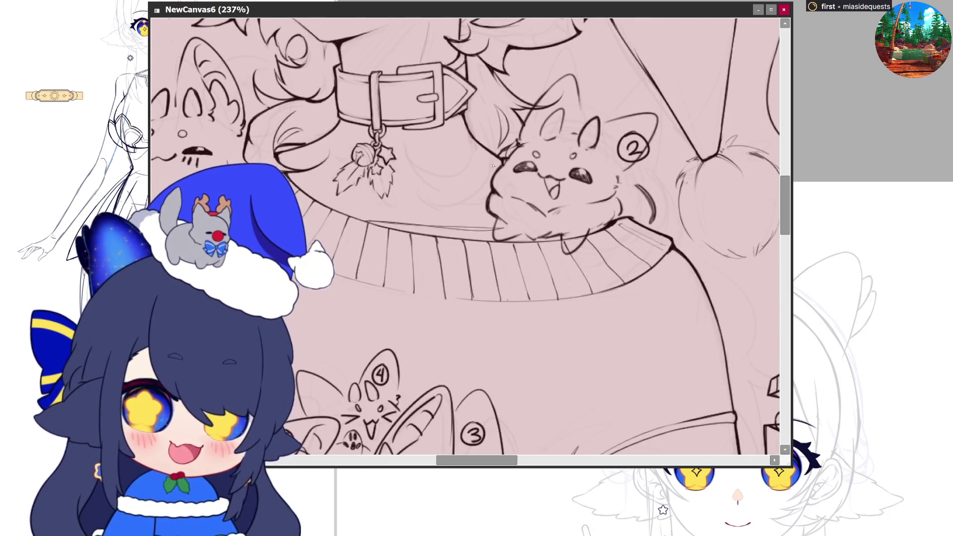
pyautogui.scroll(-2, 619, 182)
pyautogui.scroll(3, 303, 391)
pyautogui.scroll(-2, 303, 391)
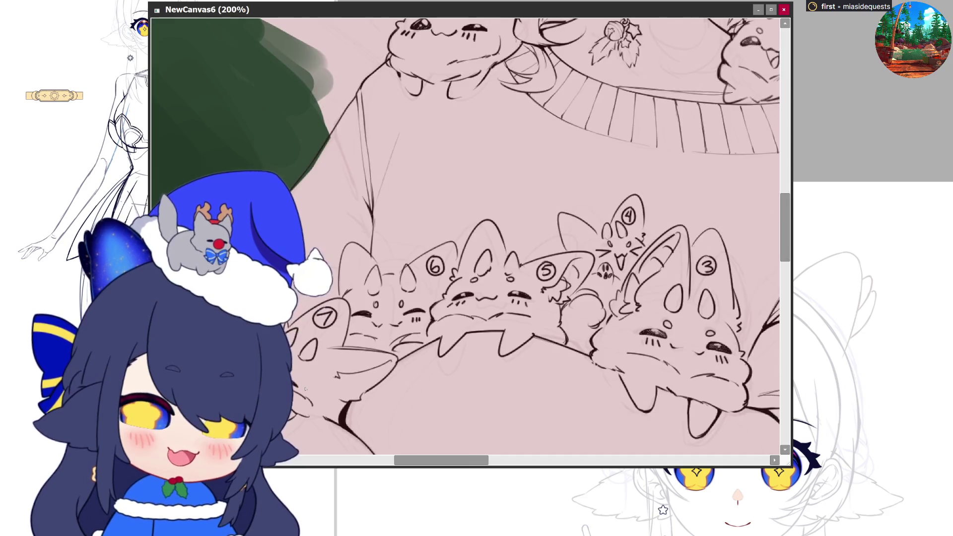
pyautogui.scroll(-1, 529, 227)
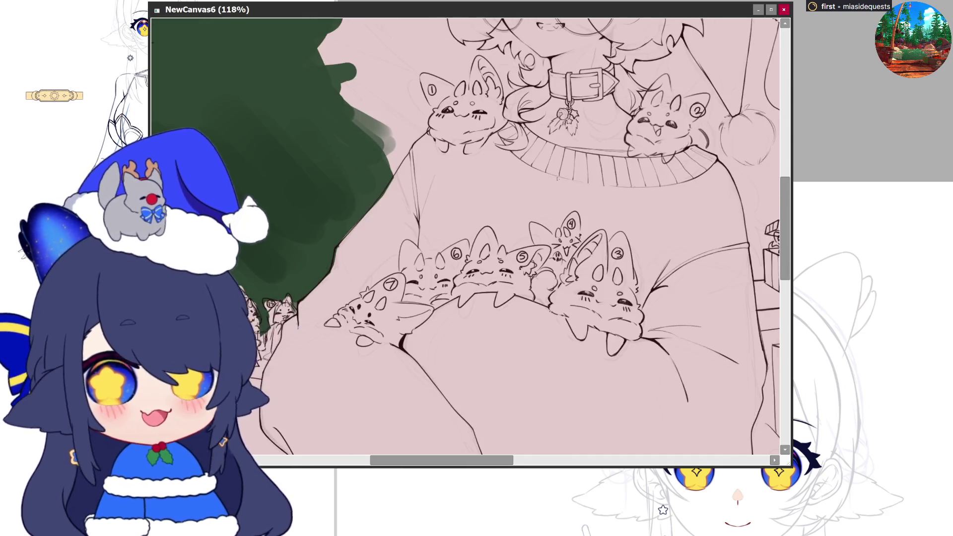
pyautogui.scroll(-2, 529, 228)
pyautogui.scroll(-3, 528, 227)
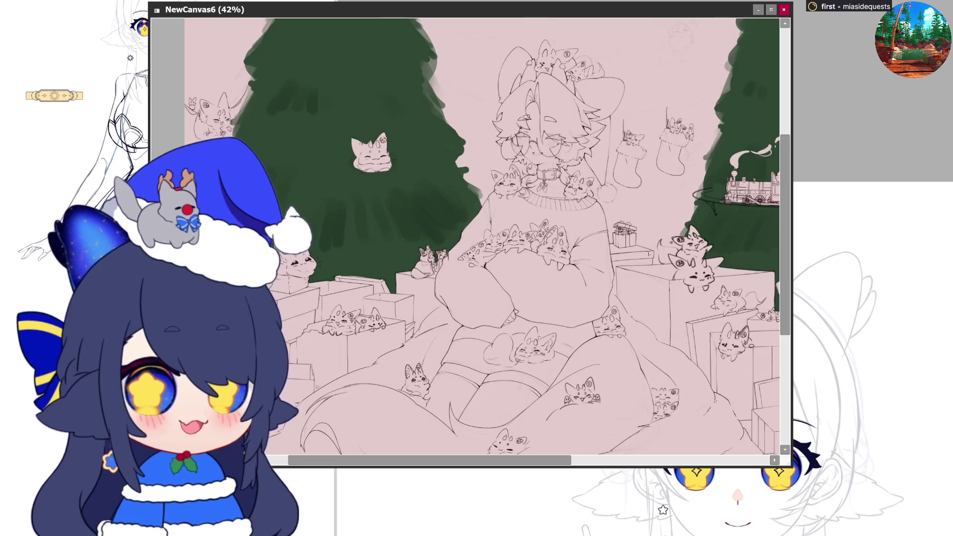
pyautogui.scroll(-1, 579, 244)
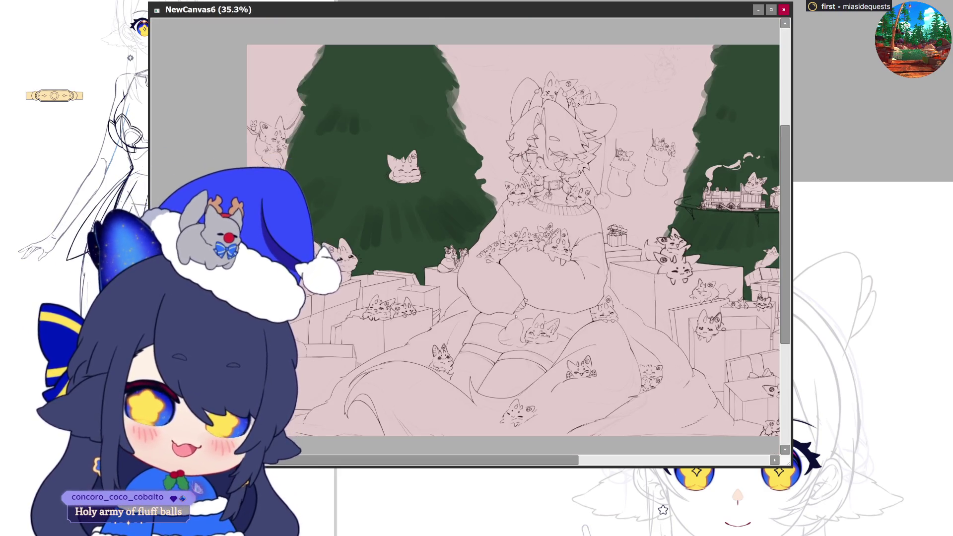
pyautogui.scroll(1, 516, 316)
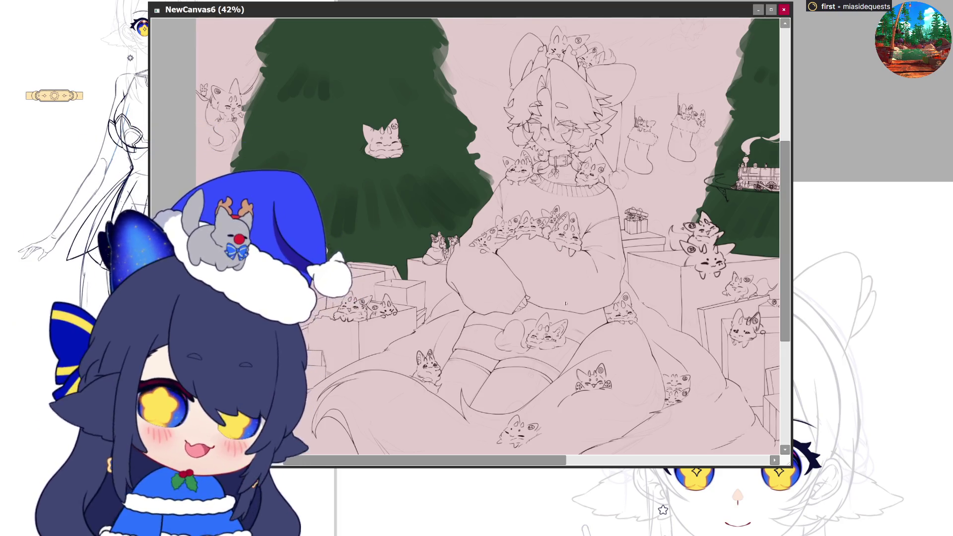
pyautogui.scroll(8, 559, 281)
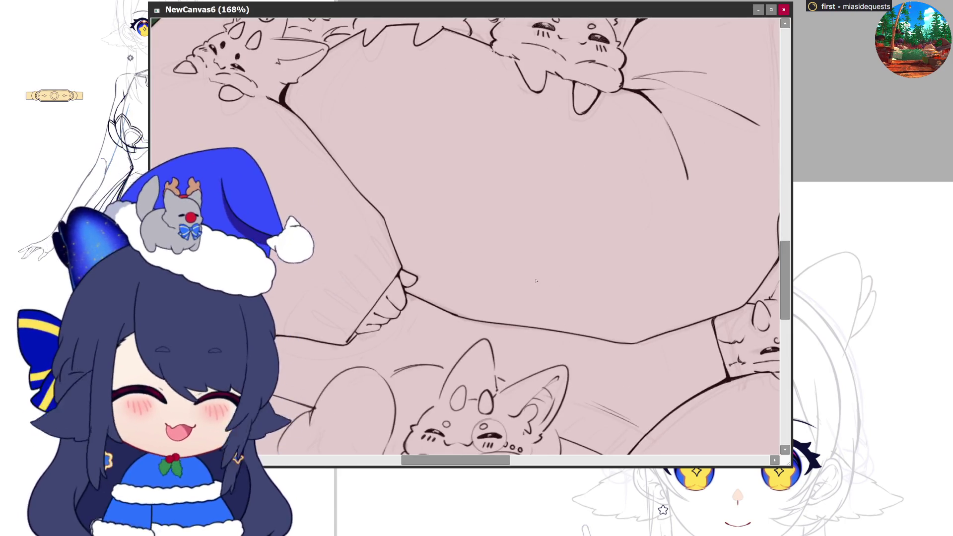
pyautogui.click(784, 10)
pyautogui.scroll(3, 654, 443)
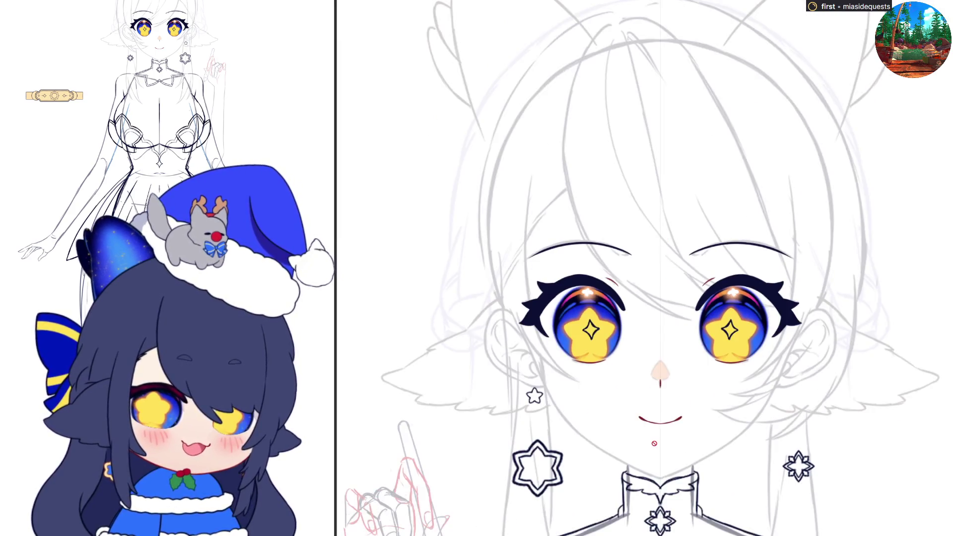
pyautogui.scroll(-1, 654, 443)
pyautogui.scroll(2, 819, 387)
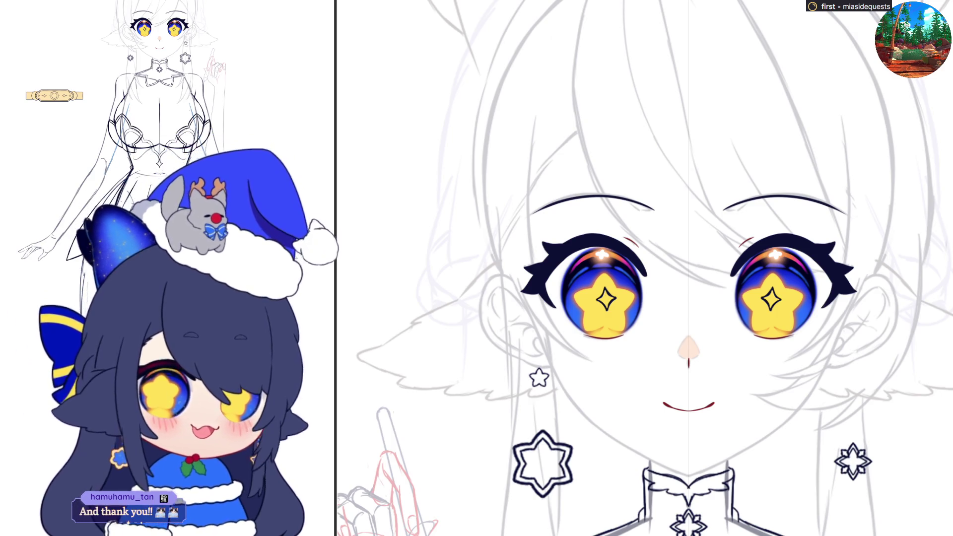
pyautogui.scroll(-2, 822, 354)
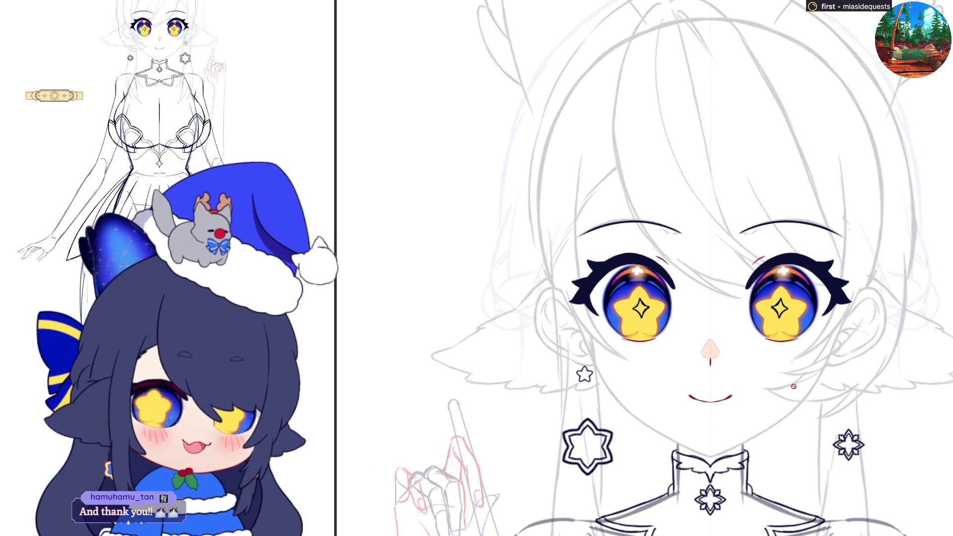
pyautogui.scroll(-1, 764, 412)
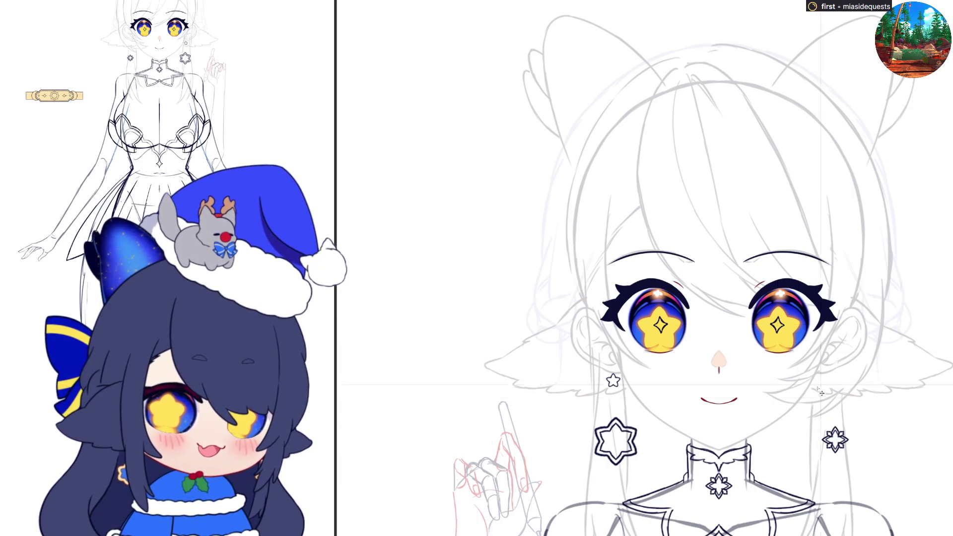
pyautogui.scroll(3, 821, 391)
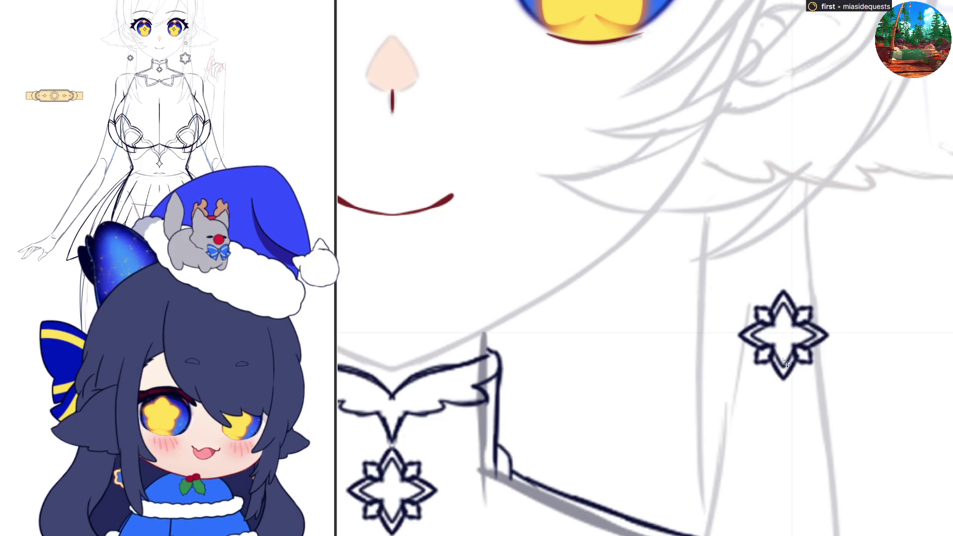
# Step: Centre the symmetry ruler on the right star earring and ink mirrored chevrons at its four points
pyautogui.scroll(3, 793, 368)
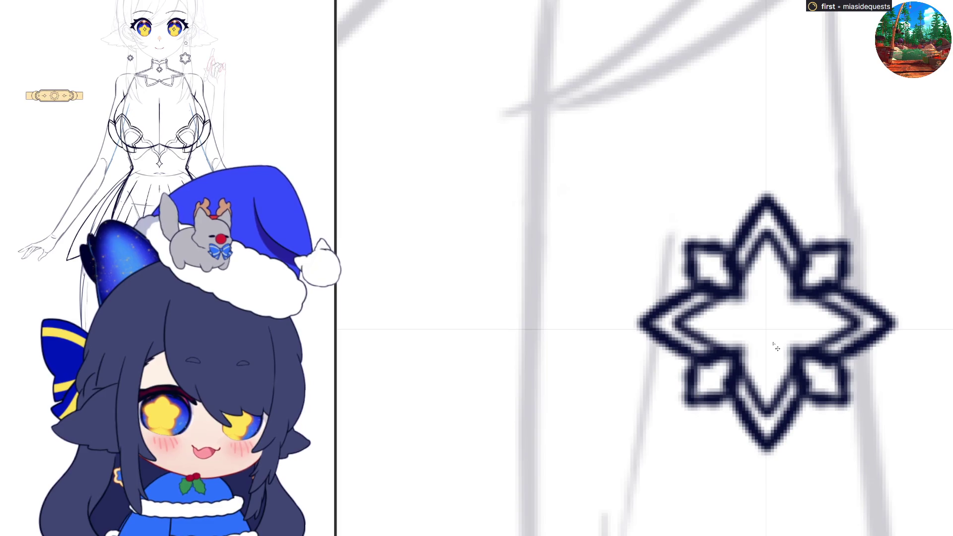
pyautogui.moveTo(810, 340); pyautogui.dragTo(869, 341)
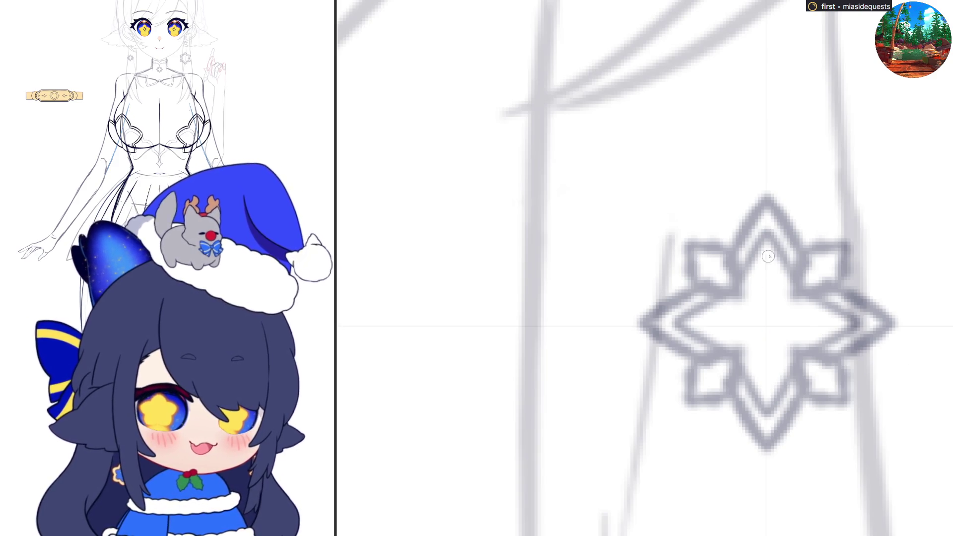
pyautogui.moveTo(768, 236); pyautogui.dragTo(749, 263)
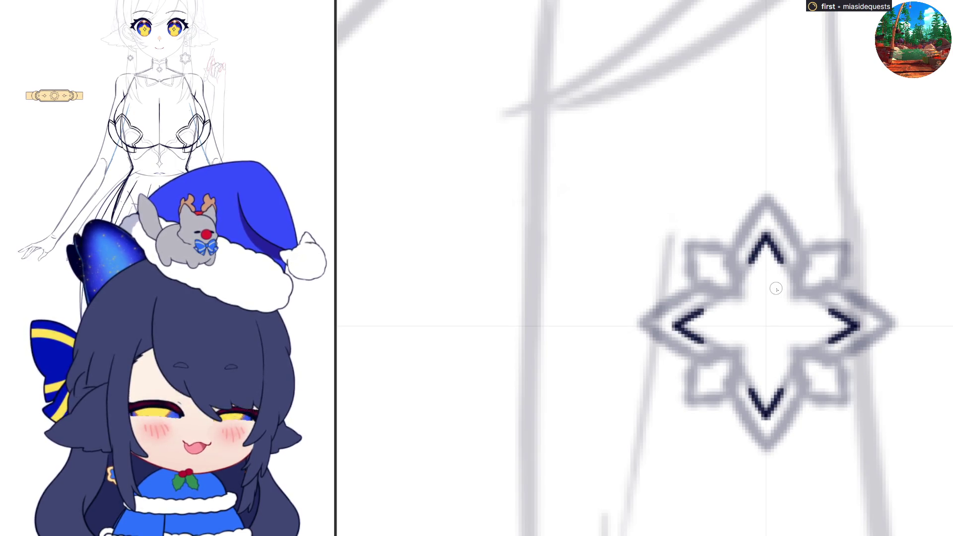
pyautogui.scroll(-5, 757, 271)
pyautogui.scroll(-5, 764, 275)
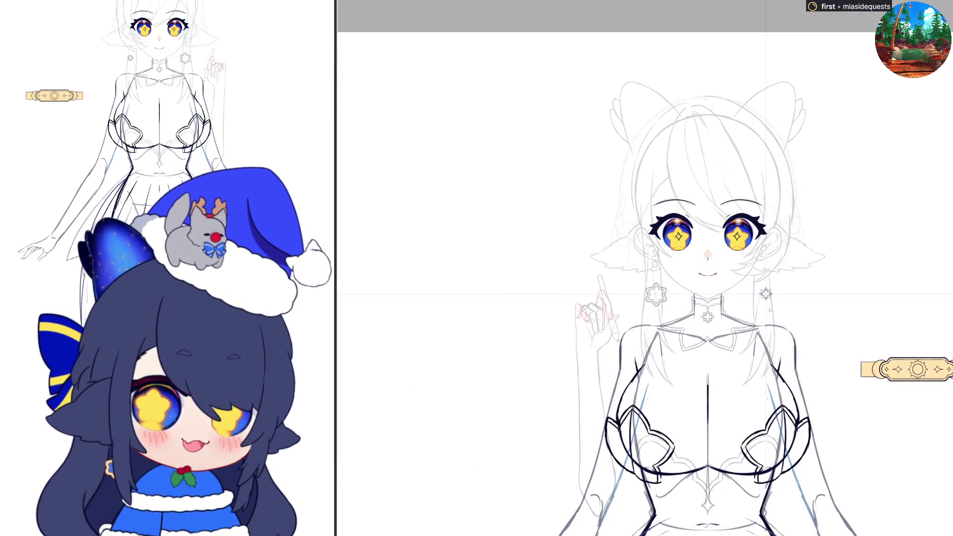
pyautogui.scroll(8, 768, 319)
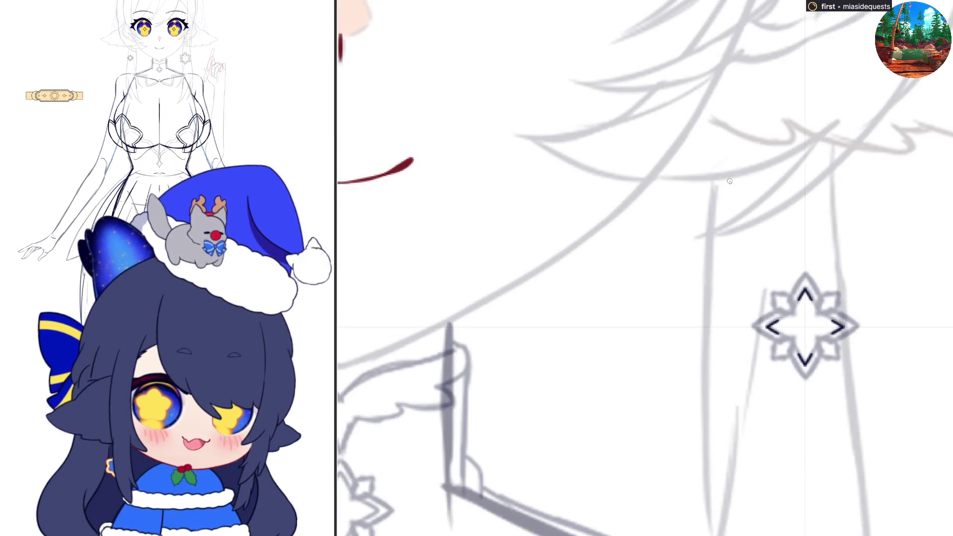
pyautogui.moveTo(805, 290); pyautogui.dragTo(843, 327)
# Step: Redraw the star outline neatly and ink a cross through its hollow centre
pyautogui.hotkey('ctrl', 'z')
pyautogui.moveTo(808, 292); pyautogui.dragTo(817, 315)
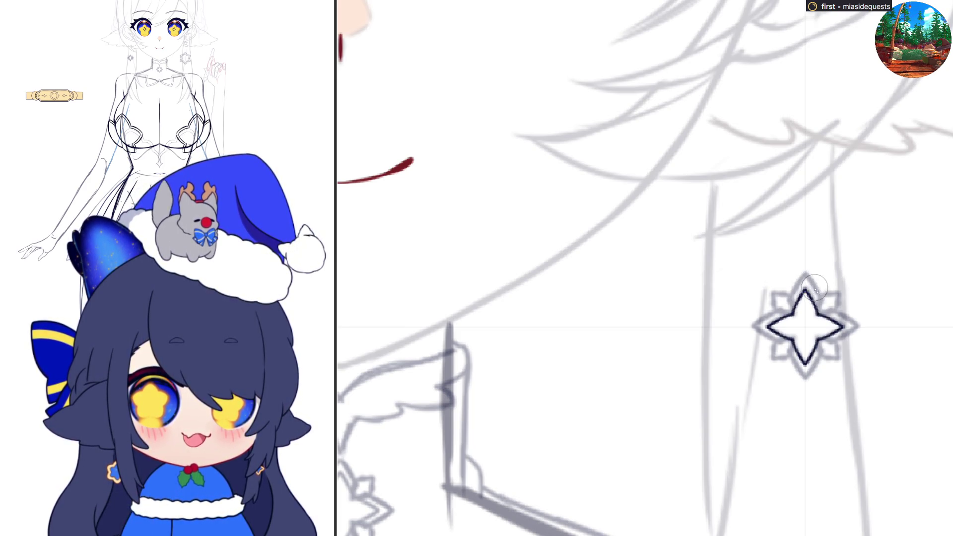
pyautogui.moveTo(804, 292); pyautogui.dragTo(805, 314)
pyautogui.moveTo(796, 328)
pyautogui.mouseDown()
pyautogui.moveTo(769, 327)
pyautogui.moveTo(804, 321)
pyautogui.mouseUp()
pyautogui.moveTo(783, 327)
pyautogui.mouseDown()
pyautogui.moveTo(807, 328)
pyautogui.moveTo(794, 327)
pyautogui.mouseUp()
pyautogui.moveTo(805, 311); pyautogui.dragTo(810, 326)
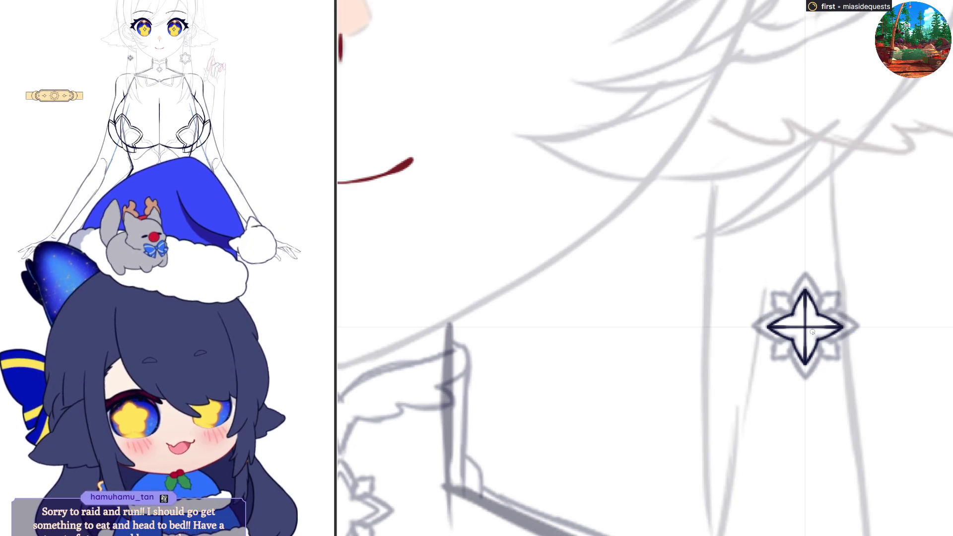
pyautogui.hotkey('ctrl', 'z')
pyautogui.hotkey('ctrl', 'z')
pyautogui.hotkey('ctrl', 'z')
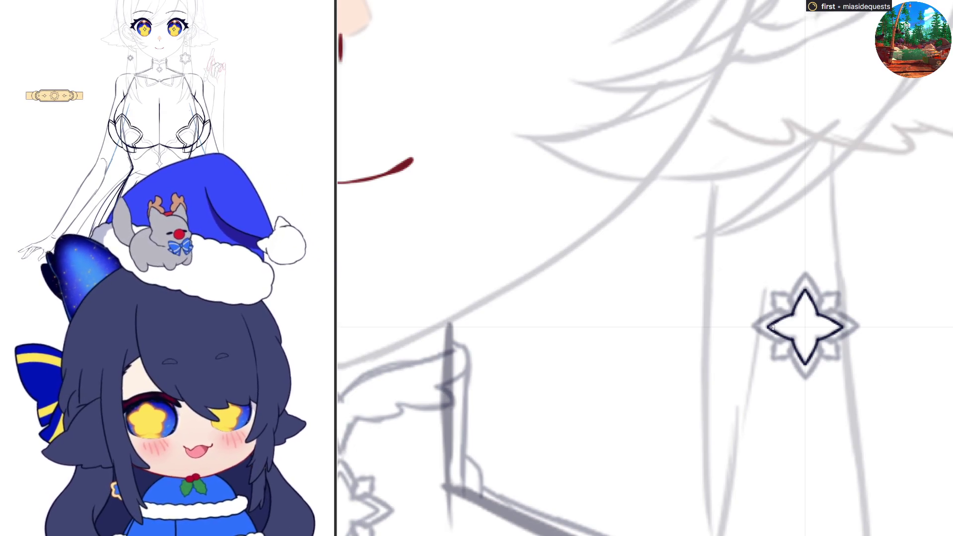
pyautogui.moveTo(768, 326); pyautogui.dragTo(842, 327)
pyautogui.moveTo(805, 292); pyautogui.dragTo(805, 363)
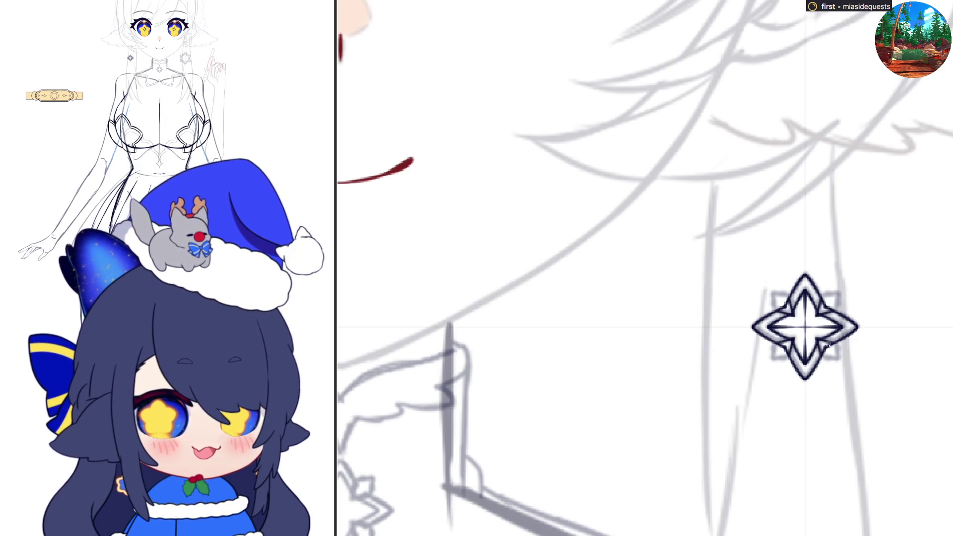
# Step: Add mirrored diagonal strokes at the star's corners, undoing attempts that don't fit
pyautogui.moveTo(825, 355)
pyautogui.mouseDown()
pyautogui.moveTo(835, 346)
pyautogui.moveTo(840, 355)
pyautogui.mouseUp()
pyautogui.hotkey('ctrl', 'z')
pyautogui.hotkey('ctrl', 'z')
pyautogui.hotkey('ctrl', 'z')
pyautogui.hotkey('ctrl', 'z')
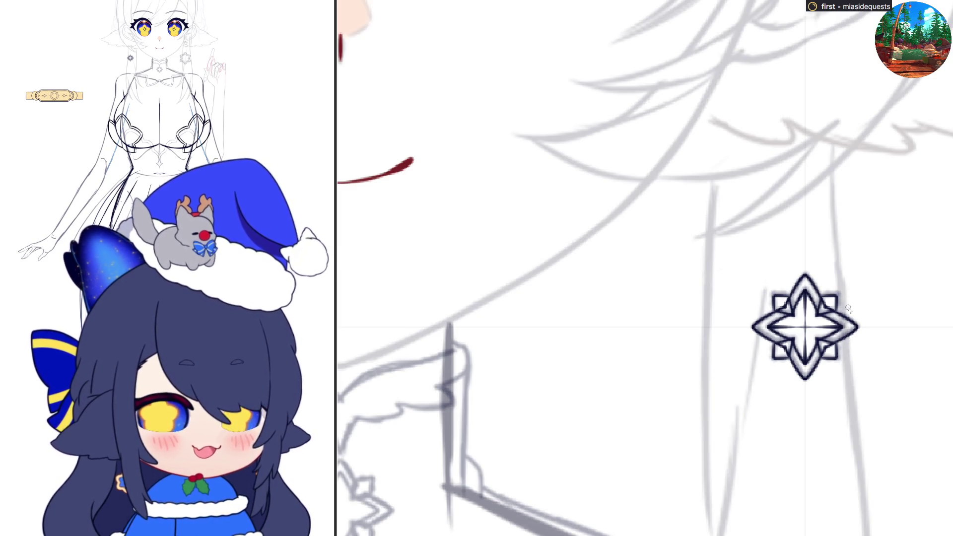
pyautogui.hotkey('ctrl', 'z')
pyautogui.moveTo(813, 322)
pyautogui.mouseDown()
pyautogui.moveTo(840, 292)
pyautogui.moveTo(821, 297)
pyautogui.moveTo(841, 292)
pyautogui.mouseUp()
pyautogui.hotkey('ctrl', 'z')
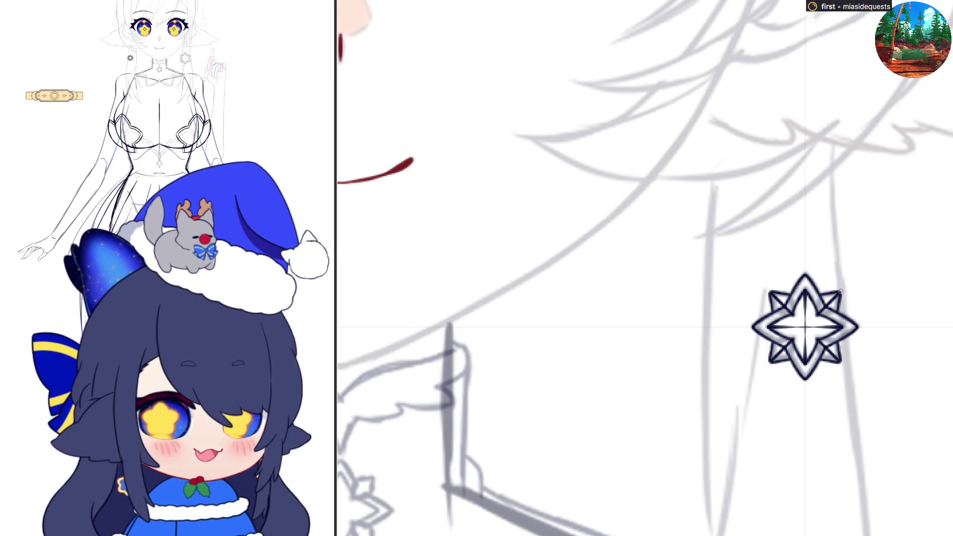
pyautogui.hotkey('ctrl', 'z')
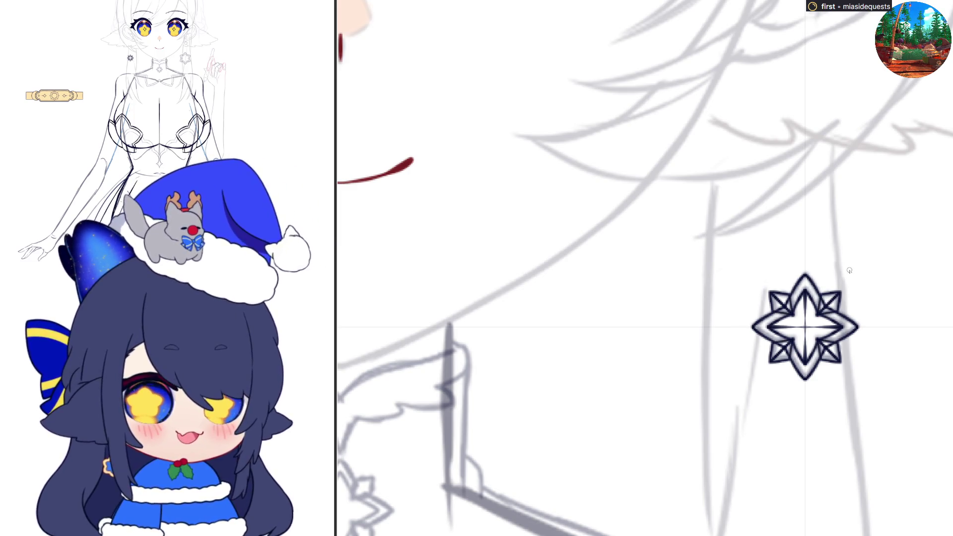
pyautogui.scroll(-5, 849, 270)
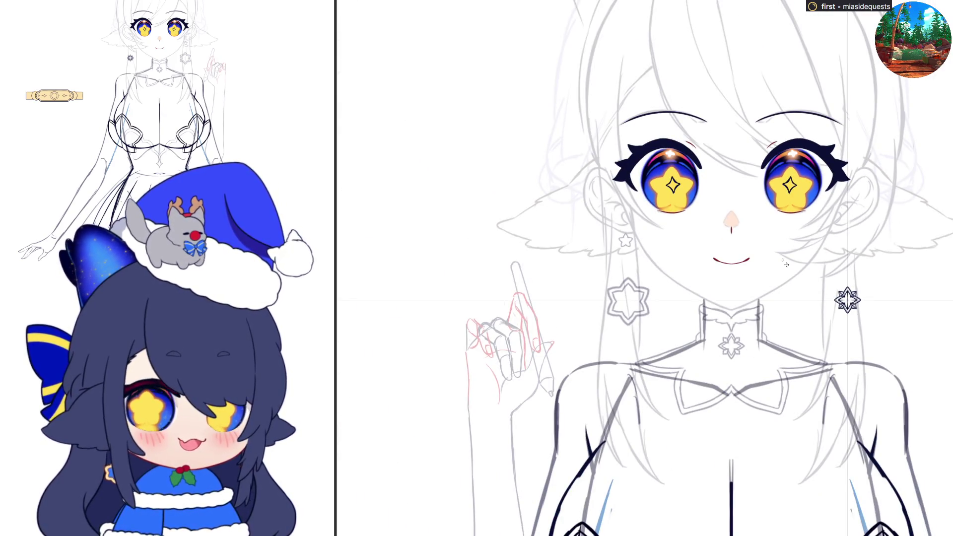
# Step: Ink mirrored chevrons at the star's six corners and trace its outer ring in dark ink
pyautogui.scroll(-2, 780, 270)
pyautogui.scroll(3, 708, 293)
pyautogui.scroll(3, 643, 265)
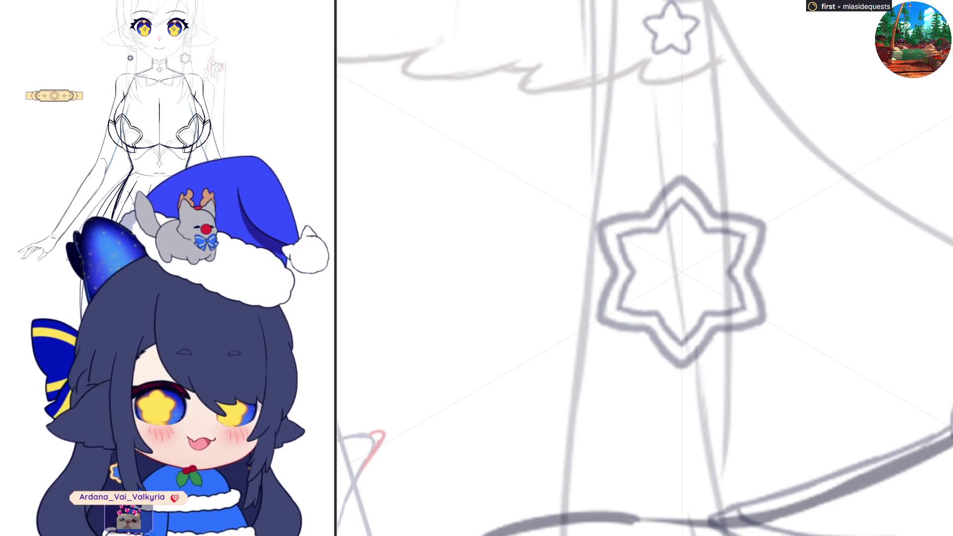
pyautogui.moveTo(675, 208)
pyautogui.mouseDown()
pyautogui.moveTo(684, 201)
pyautogui.moveTo(704, 233)
pyautogui.mouseUp()
pyautogui.hotkey('ctrl', 'z')
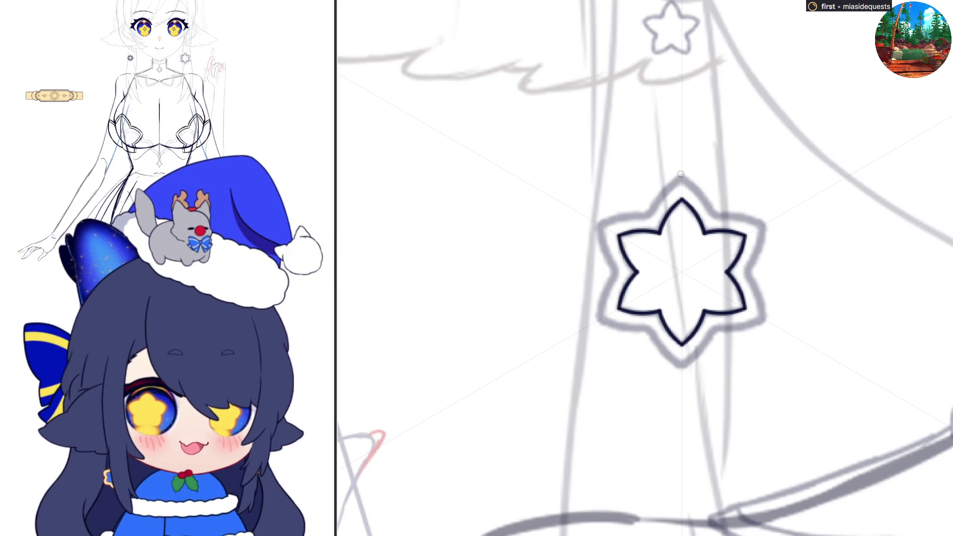
pyautogui.moveTo(682, 178); pyautogui.dragTo(713, 216)
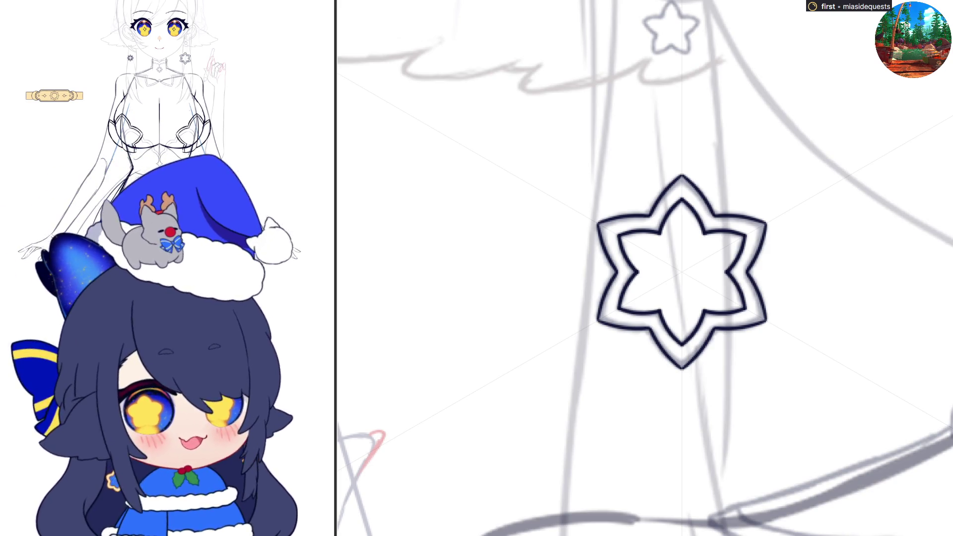
# Step: Test blue Bucket fills on the star's outline and interior, then undo them to leave it hollow
pyautogui.click(650, 330)
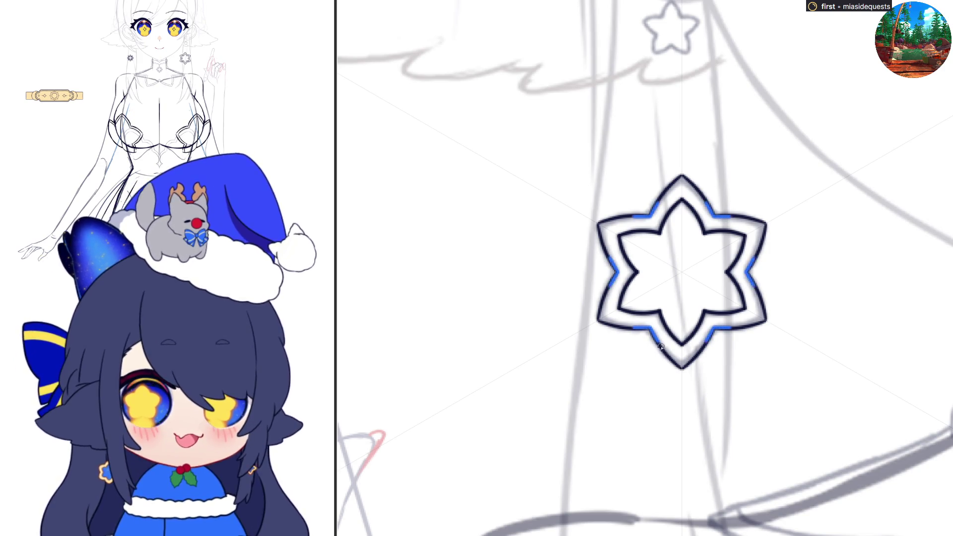
pyautogui.hotkey('ctrl', 'z')
pyautogui.click(653, 330)
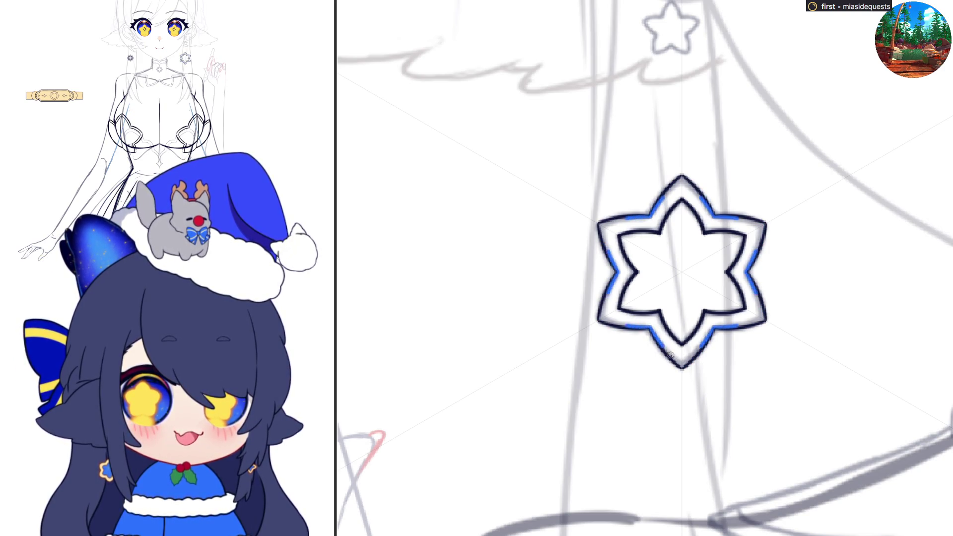
pyautogui.hotkey('ctrl', 'z')
pyautogui.click(651, 328)
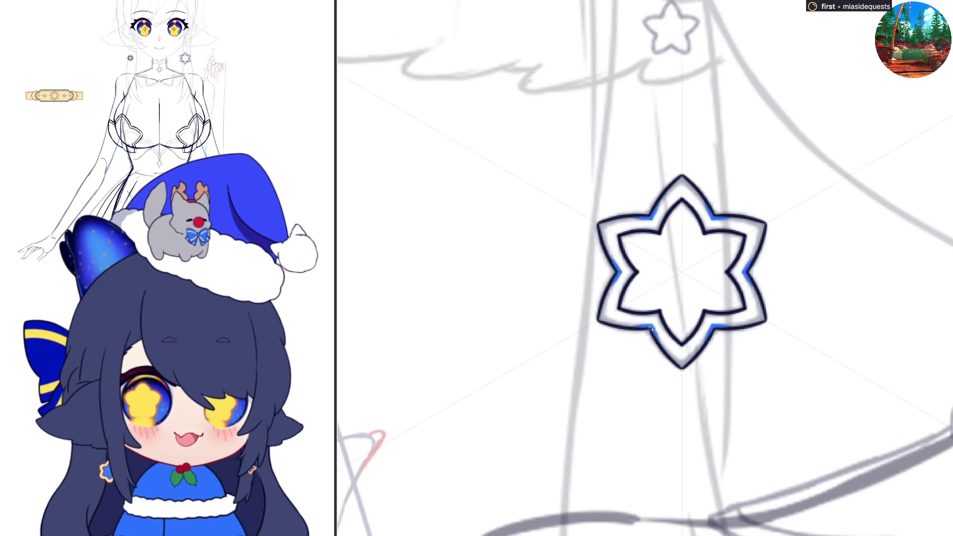
pyautogui.click(671, 353)
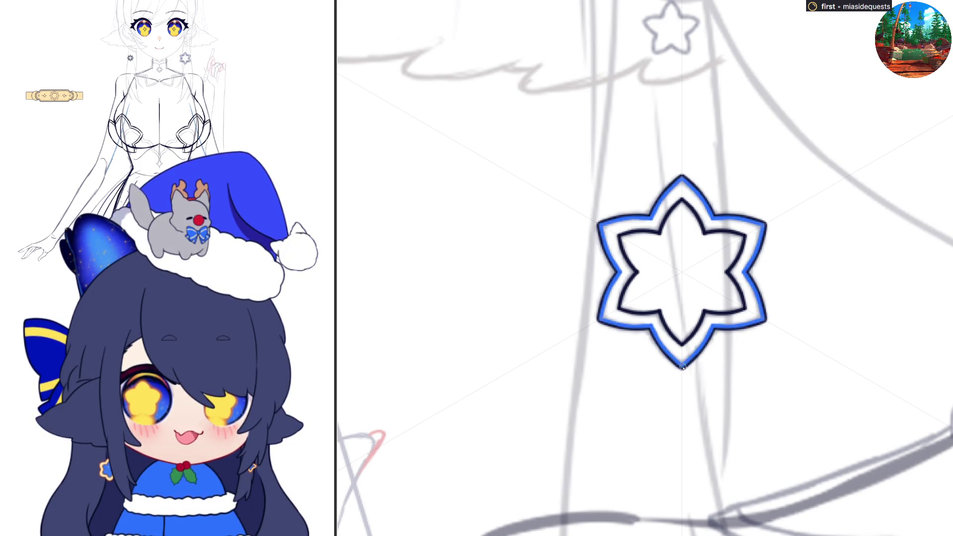
pyautogui.click(698, 295)
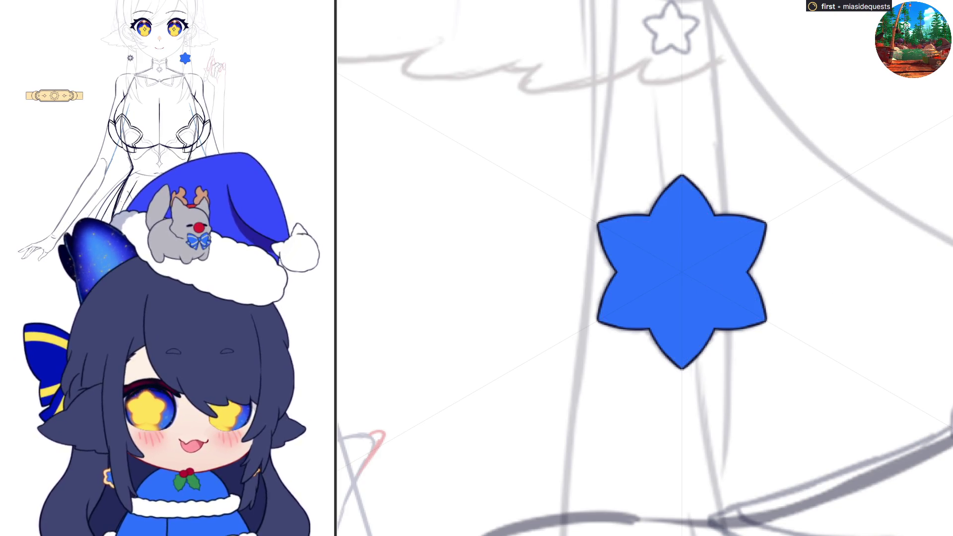
pyautogui.hotkey('ctrl', 'z')
pyautogui.hotkey('ctrl', 'y')
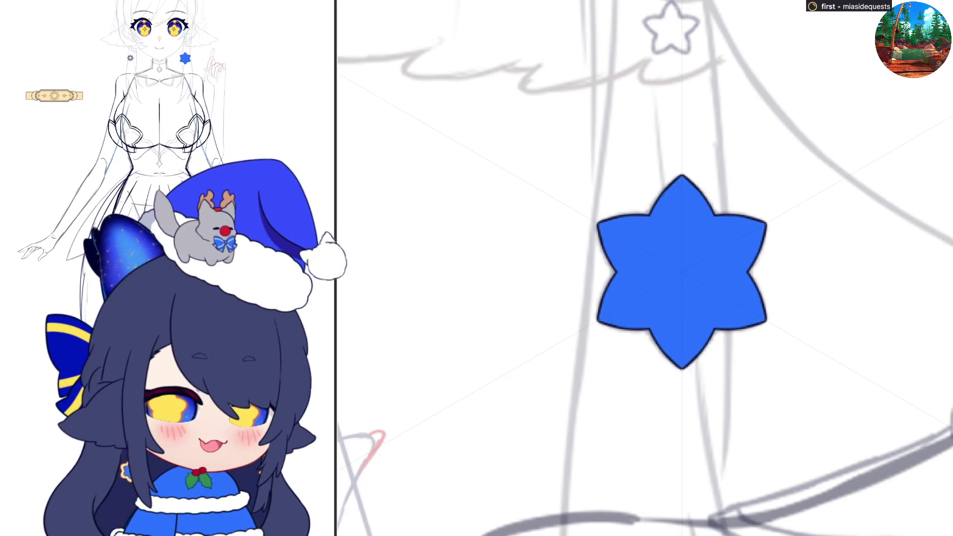
pyautogui.hotkey('ctrl', 'z')
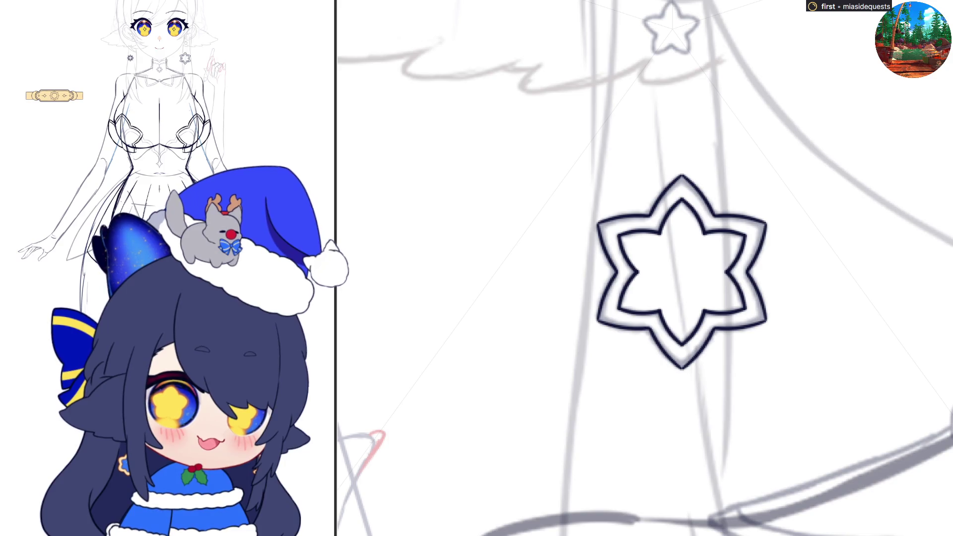
pyautogui.scroll(3, 701, 166)
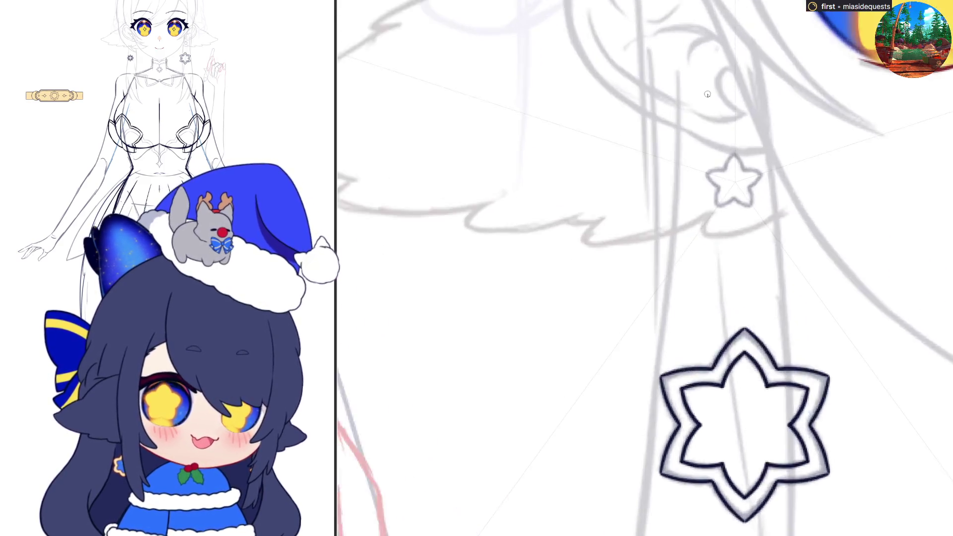
# Step: Outline the small sketch star, fill it solid blue, and trace a dark outline around it
pyautogui.scroll(3, 701, 165)
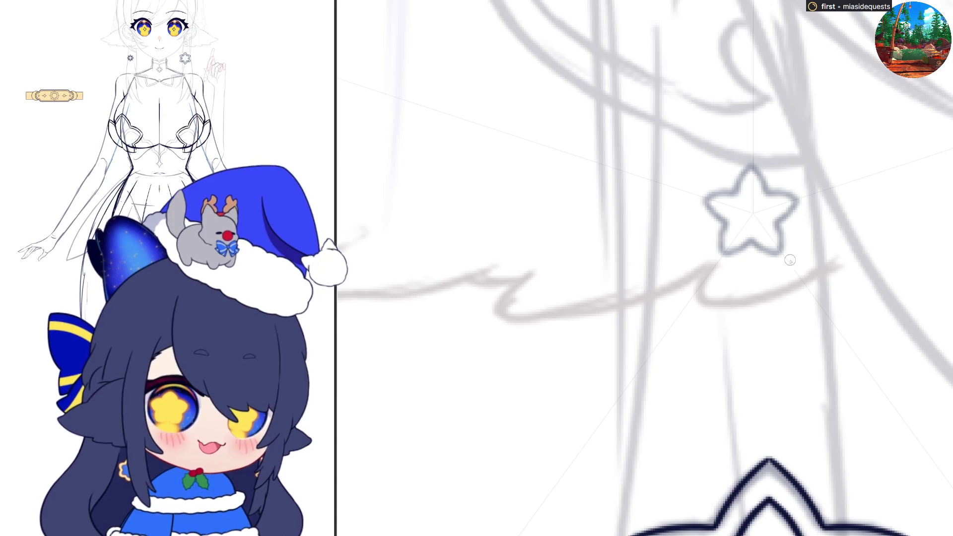
pyautogui.moveTo(749, 167); pyautogui.dragTo(742, 177)
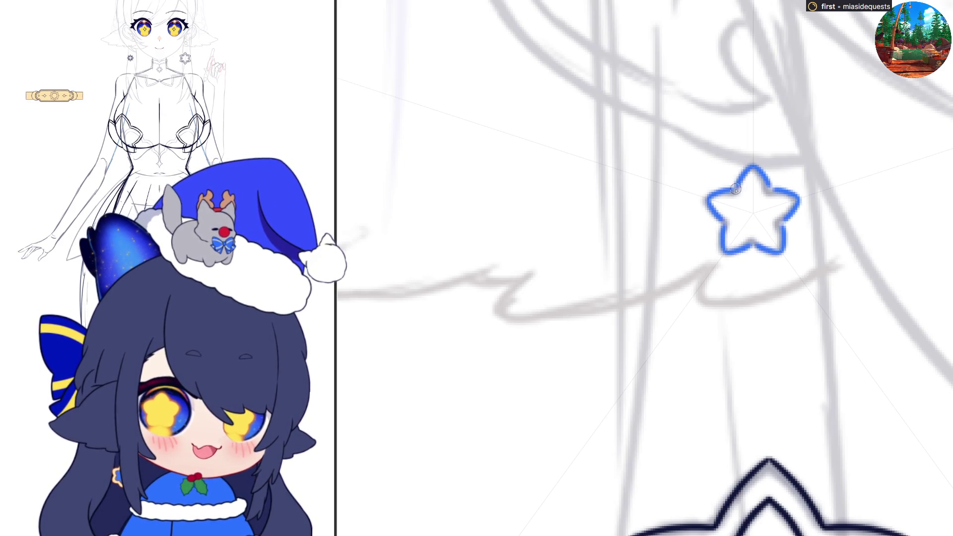
pyautogui.hotkey('alt', 'BackSpace')
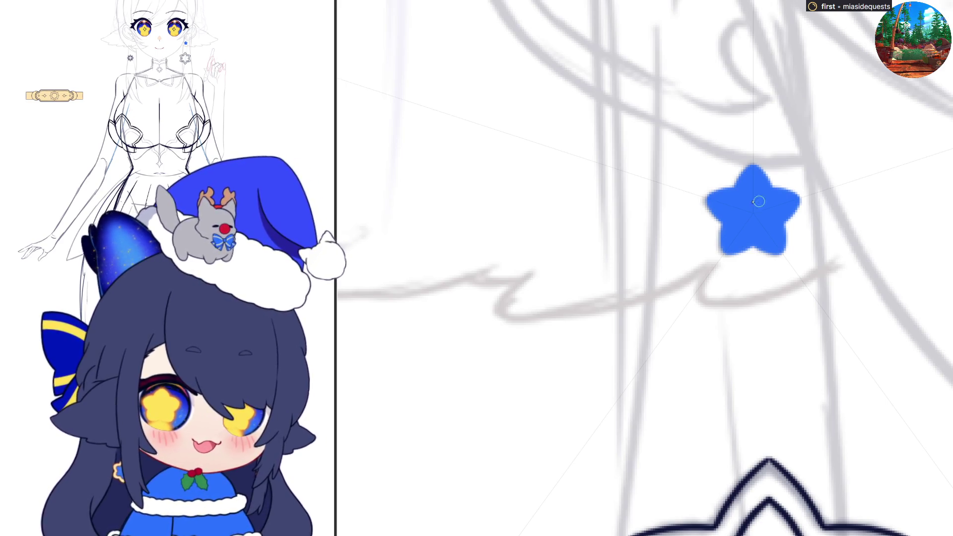
pyautogui.moveTo(705, 199)
pyautogui.mouseDown()
pyautogui.moveTo(734, 178)
pyautogui.moveTo(707, 199)
pyautogui.mouseUp()
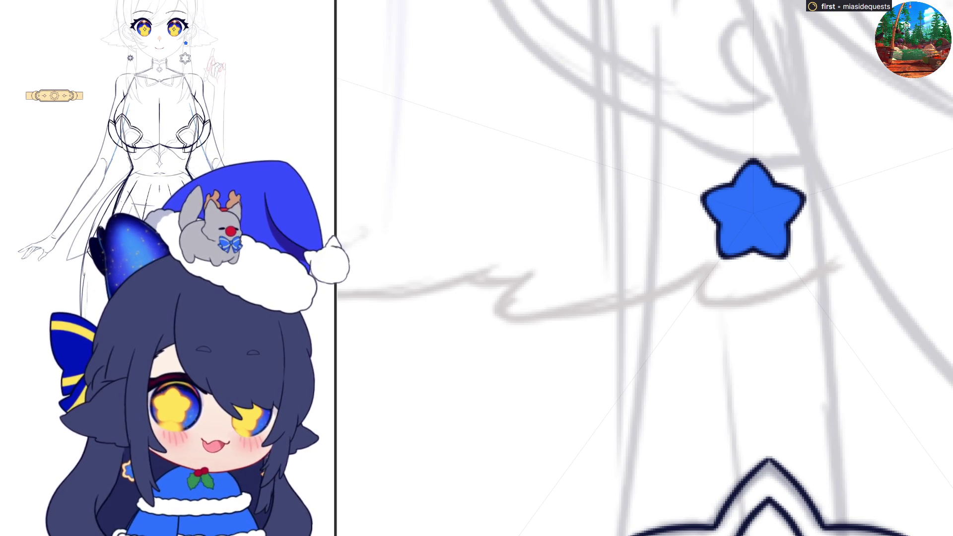
# Step: Zoom out and recolour the small star earring to pale yellow
pyautogui.hotkey('alt', 'BackSpace')
pyautogui.hotkey('ctrl', 'z')
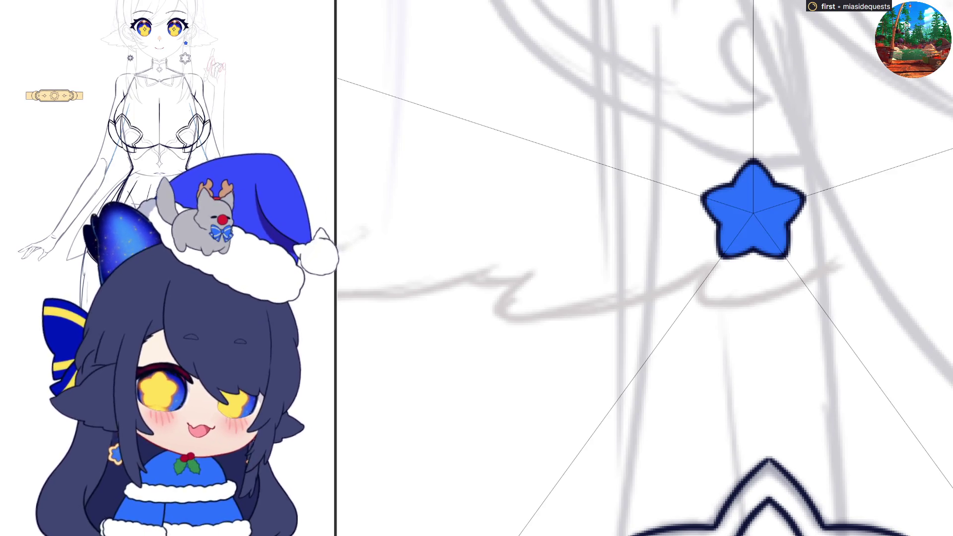
pyautogui.scroll(-3, 595, 301)
pyautogui.scroll(-5, 595, 301)
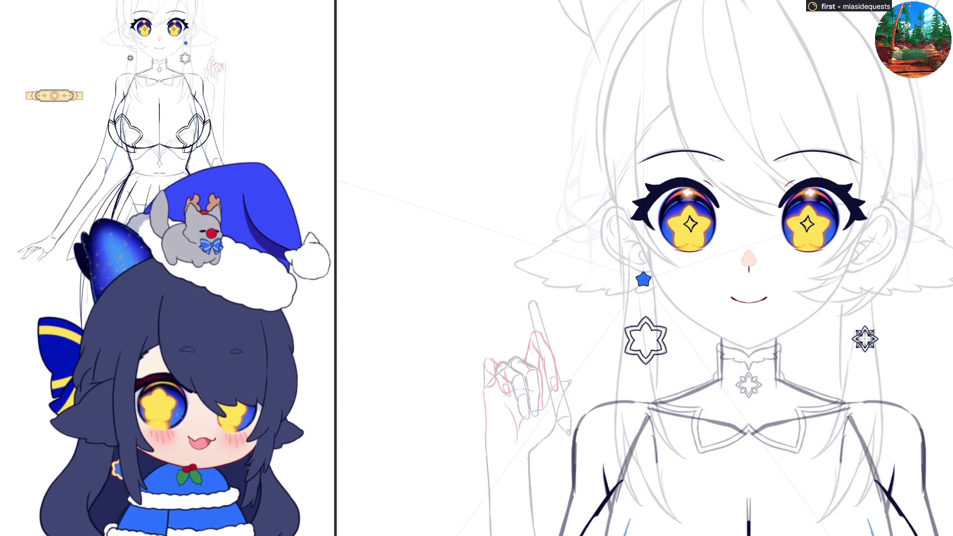
pyautogui.hotkey('alt', 'BackSpace')
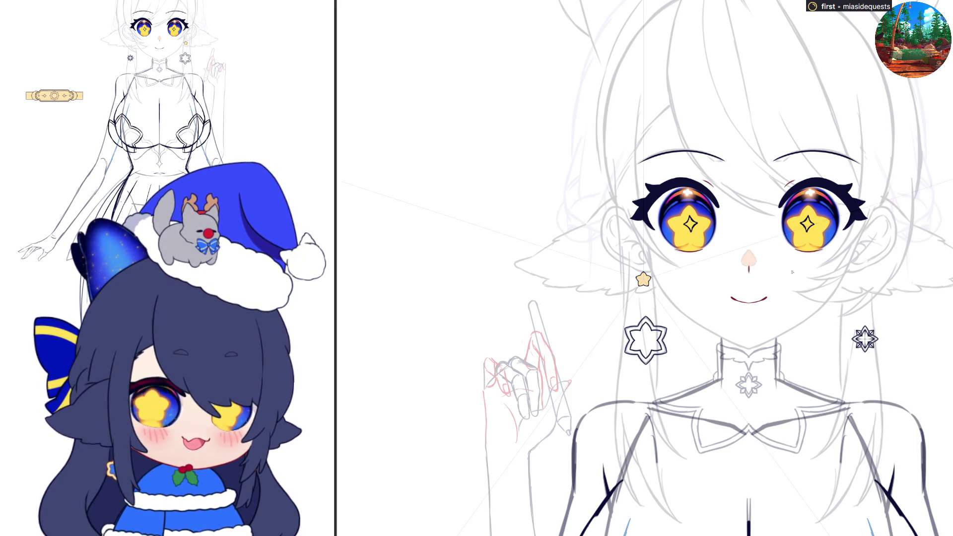
pyautogui.scroll(-1, 858, 350)
pyautogui.scroll(3, 858, 349)
pyautogui.scroll(-3, 861, 314)
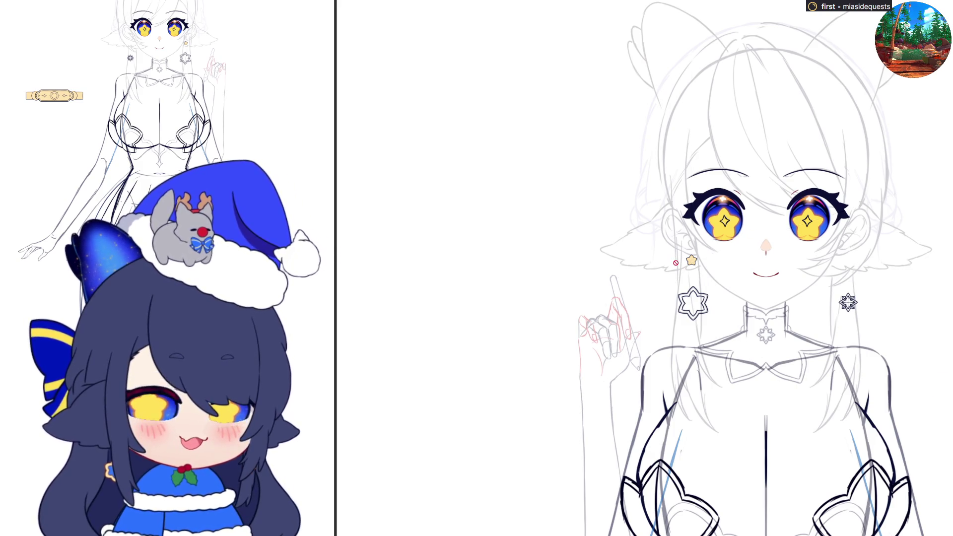
pyautogui.scroll(-4, 675, 262)
pyautogui.scroll(2, 734, 405)
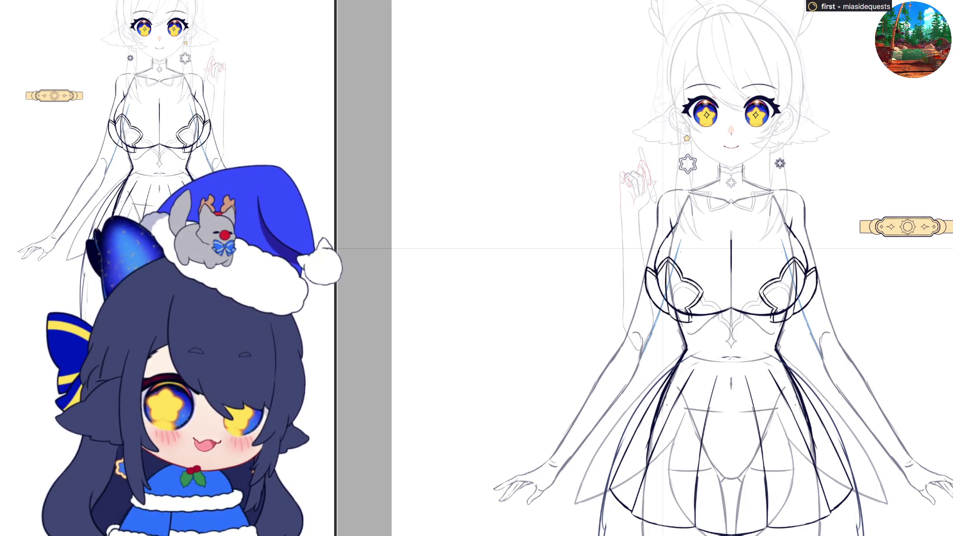
pyautogui.scroll(10, 648, 327)
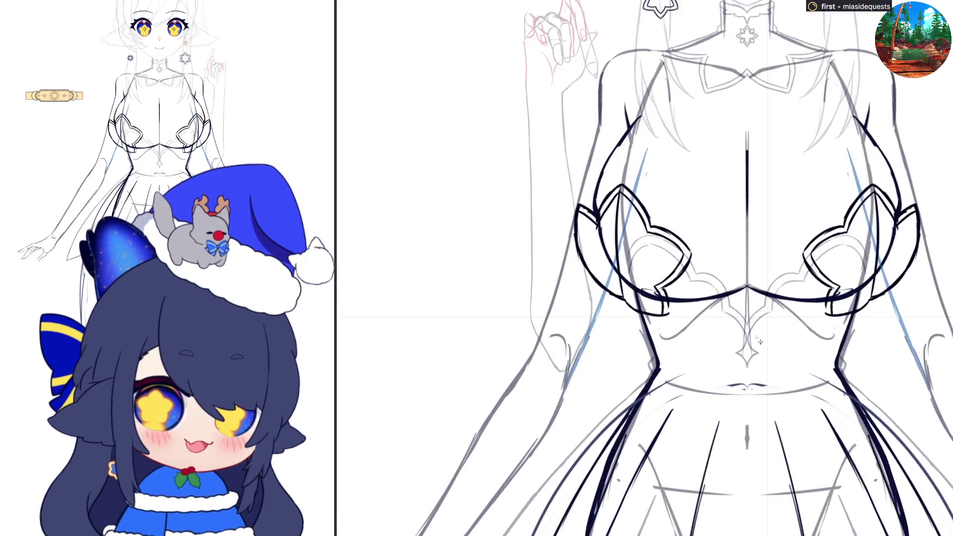
# Step: Ink a mirrored four-point star outline at the chest centre, then undo the first attempt
pyautogui.scroll(4, 730, 388)
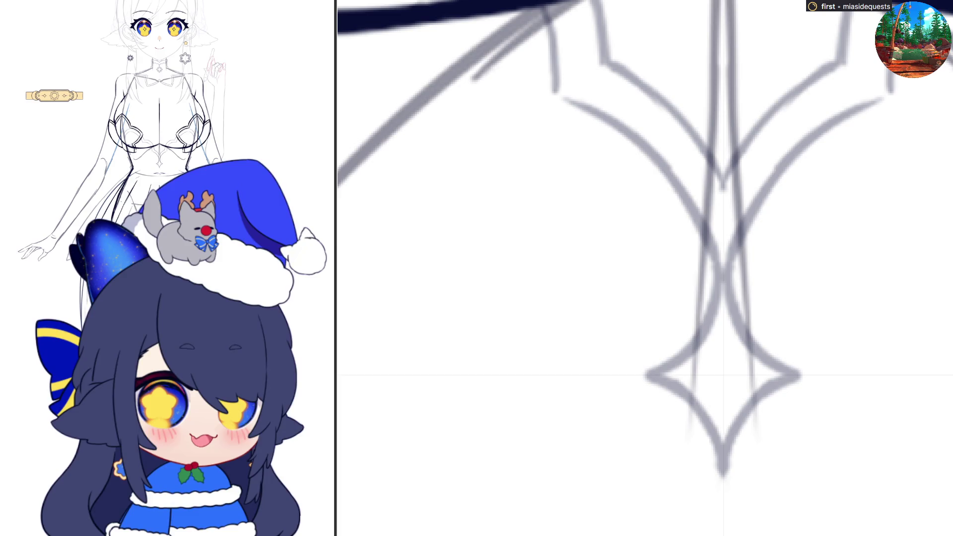
pyautogui.moveTo(723, 268)
pyautogui.mouseDown()
pyautogui.moveTo(735, 298)
pyautogui.moveTo(832, 376)
pyautogui.mouseUp()
pyautogui.moveTo(739, 317); pyautogui.dragTo(764, 347)
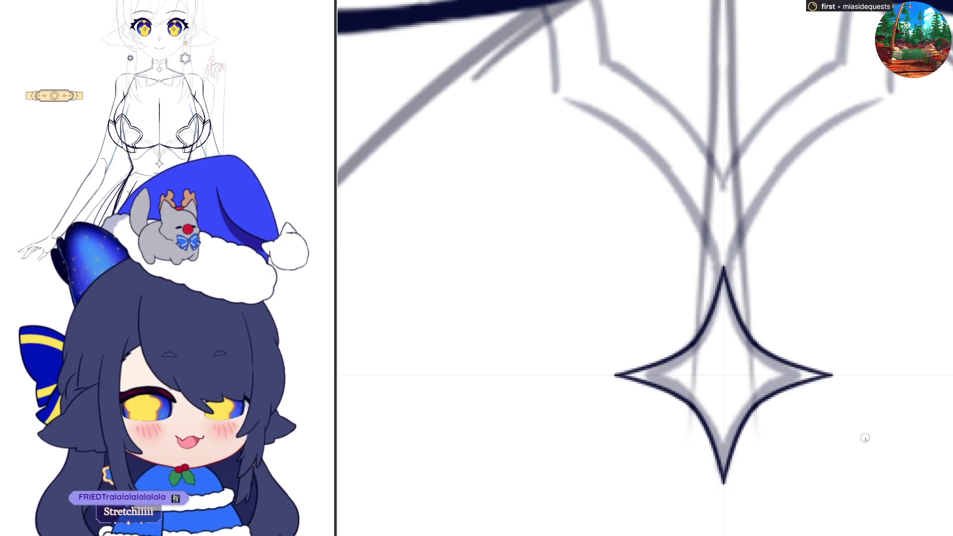
pyautogui.scroll(-5, 864, 438)
pyautogui.scroll(5, 790, 420)
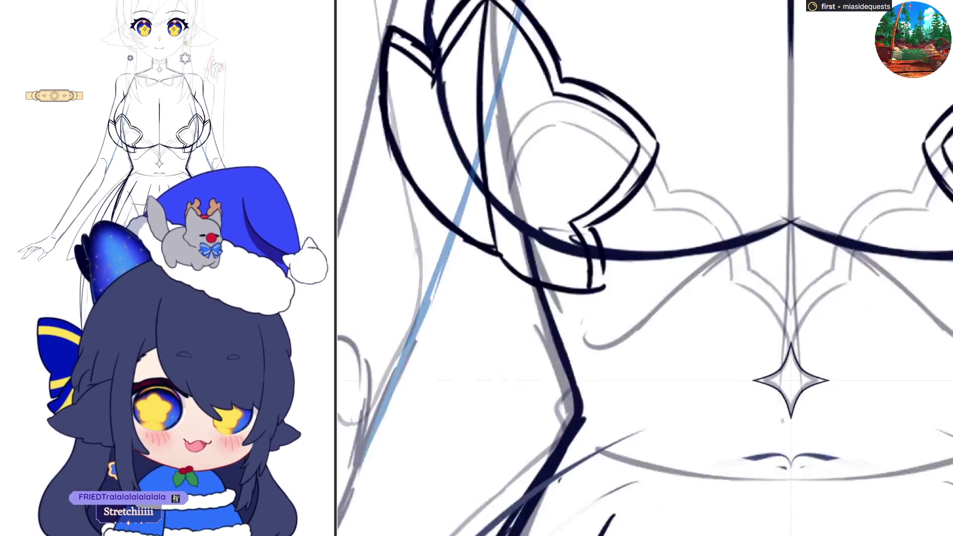
pyautogui.hotkey('ctrl', 'z')
# Step: Add mirrored tip ticks and curved double arcs, sharpen the tips, then undo the star lineart
pyautogui.moveTo(795, 234)
pyautogui.mouseDown()
pyautogui.moveTo(800, 268)
pyautogui.moveTo(801, 240)
pyautogui.mouseUp()
pyautogui.moveTo(883, 320)
pyautogui.mouseDown()
pyautogui.moveTo(826, 298)
pyautogui.moveTo(837, 284)
pyautogui.mouseUp()
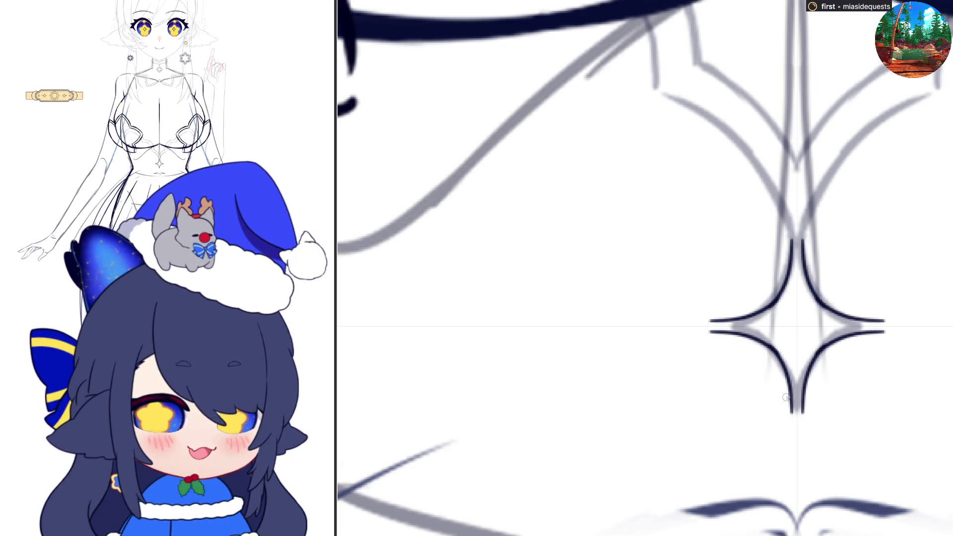
pyautogui.moveTo(793, 393); pyautogui.dragTo(796, 419)
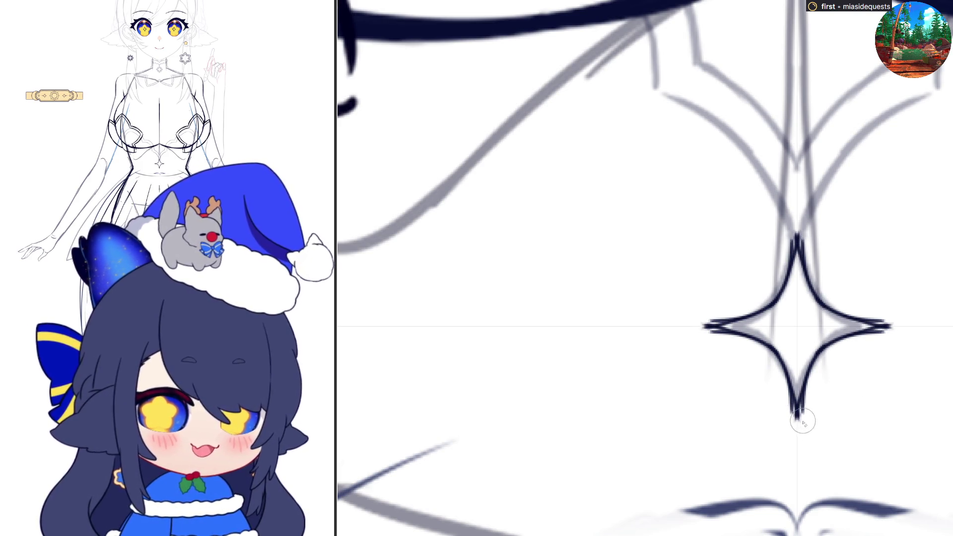
pyautogui.moveTo(800, 419); pyautogui.dragTo(819, 384)
pyautogui.hotkey('ctrl', 'z')
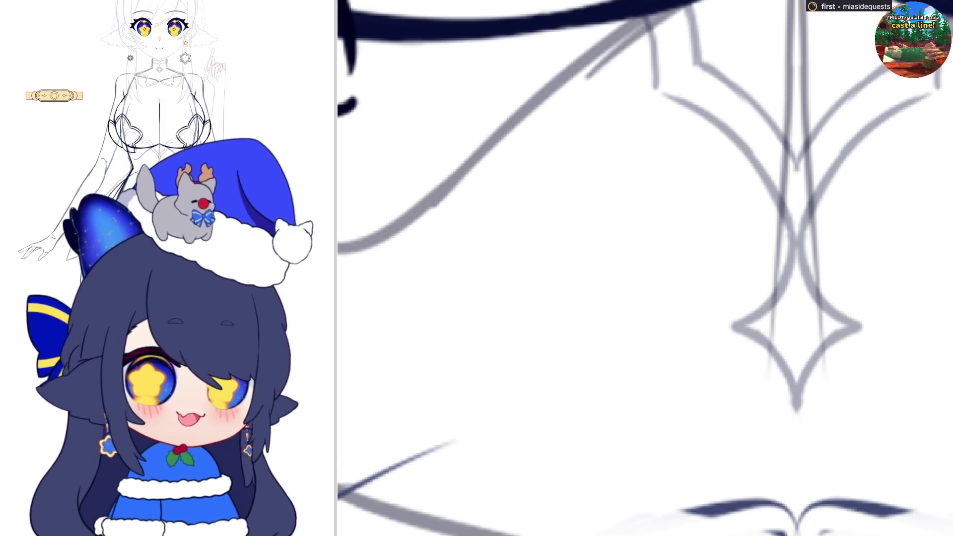
# Step: Fade the star earrings to pale grey, comparing them at full strength before settling on faded
pyautogui.scroll(-6, 664, 312)
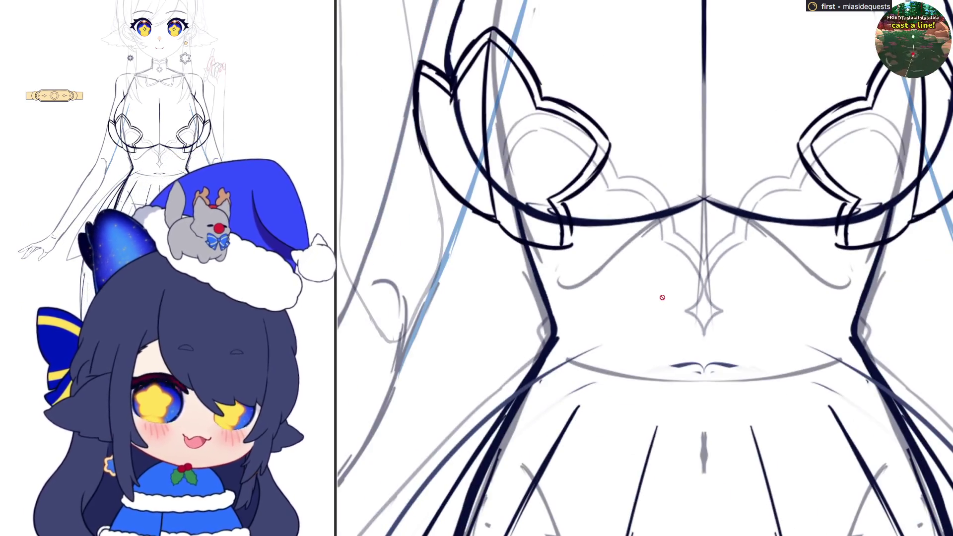
pyautogui.scroll(-2, 676, 280)
pyautogui.scroll(8, 647, 66)
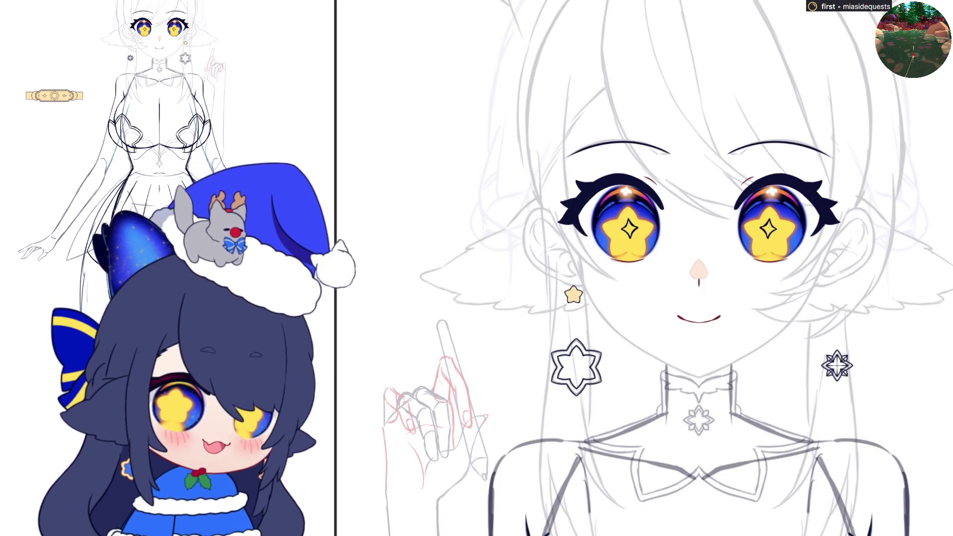
pyautogui.hotkey('ctrl', 'z')
pyautogui.hotkey('ctrl', 'y')
pyautogui.hotkey('ctrl', 'z')
pyautogui.hotkey('ctrl', 'z')
pyautogui.hotkey('ctrl', 'y')
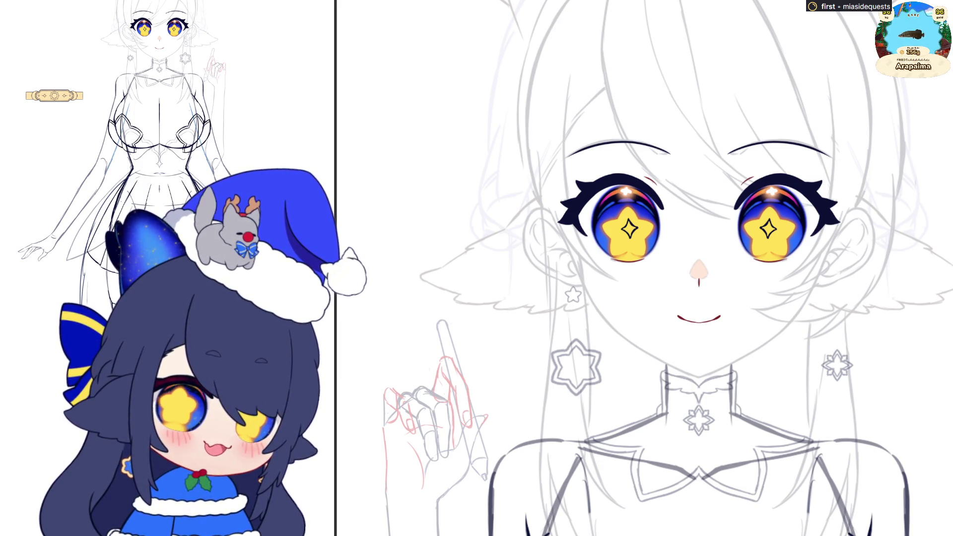
pyautogui.scroll(-2, 747, 269)
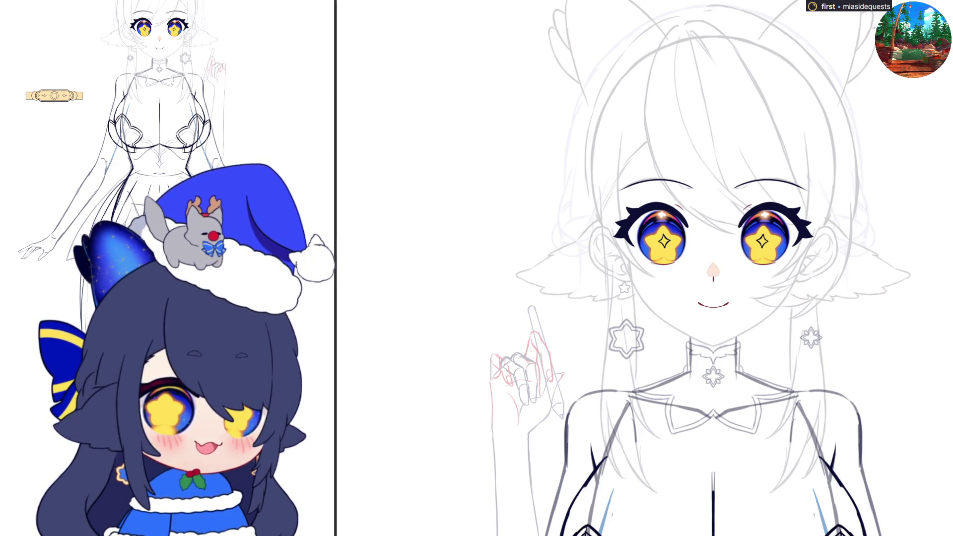
pyautogui.scroll(-2, 740, 294)
pyautogui.scroll(3, 711, 287)
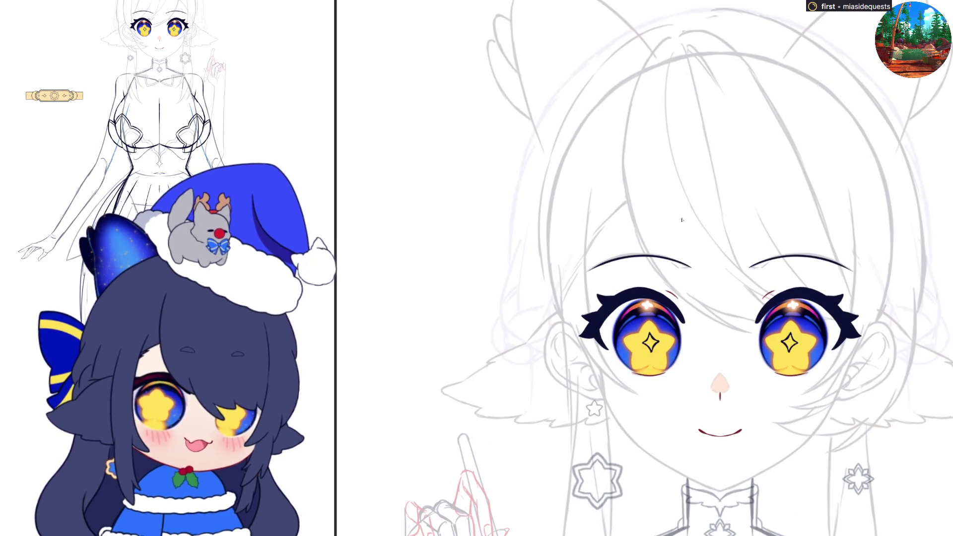
pyautogui.scroll(3, 711, 287)
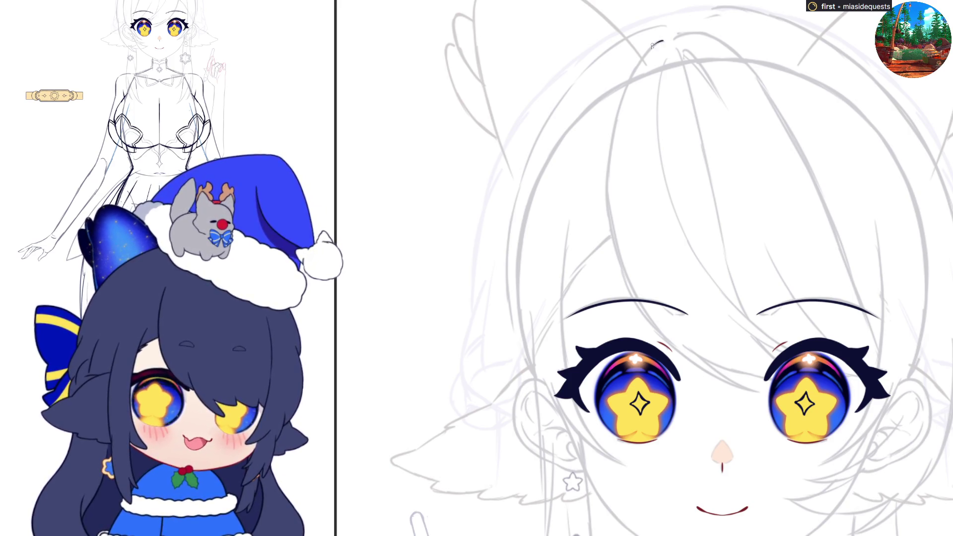
# Step: Draw the long sweeping bang curve from the crown down across the forehead
pyautogui.moveTo(664, 42)
pyautogui.mouseDown()
pyautogui.moveTo(637, 67)
pyautogui.moveTo(608, 180)
pyautogui.moveTo(624, 263)
pyautogui.mouseUp()
pyautogui.hotkey('ctrl', 'z')
pyautogui.moveTo(645, 53); pyautogui.dragTo(626, 87)
pyautogui.hotkey('ctrl', 'z')
pyautogui.moveTo(646, 52)
pyautogui.mouseDown()
pyautogui.moveTo(607, 159)
pyautogui.moveTo(615, 263)
pyautogui.mouseUp()
pyautogui.hotkey('ctrl', 'z')
pyautogui.moveTo(646, 51)
pyautogui.mouseDown()
pyautogui.moveTo(615, 125)
pyautogui.moveTo(637, 298)
pyautogui.moveTo(697, 362)
pyautogui.mouseUp()
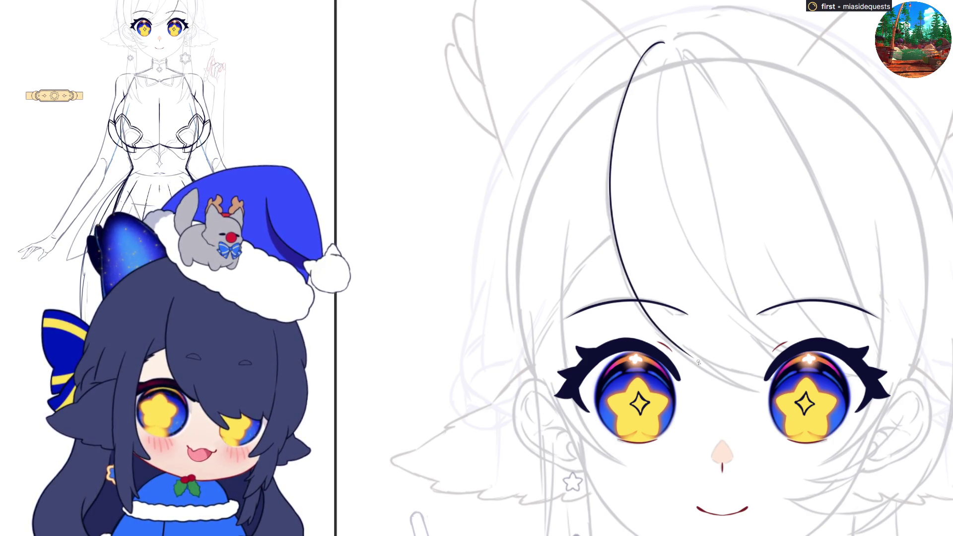
# Step: Skew the bang stroke's lower end leftward and extend it across the top of the right eye
pyautogui.hotkey('ctrl', 't')
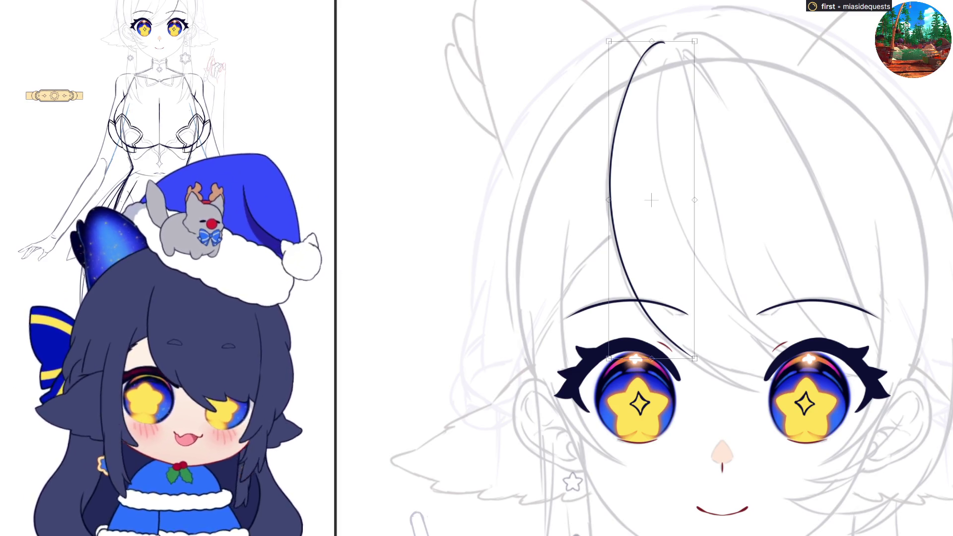
pyautogui.moveTo(651, 358); pyautogui.dragTo(646, 358)
pyautogui.press('Return')
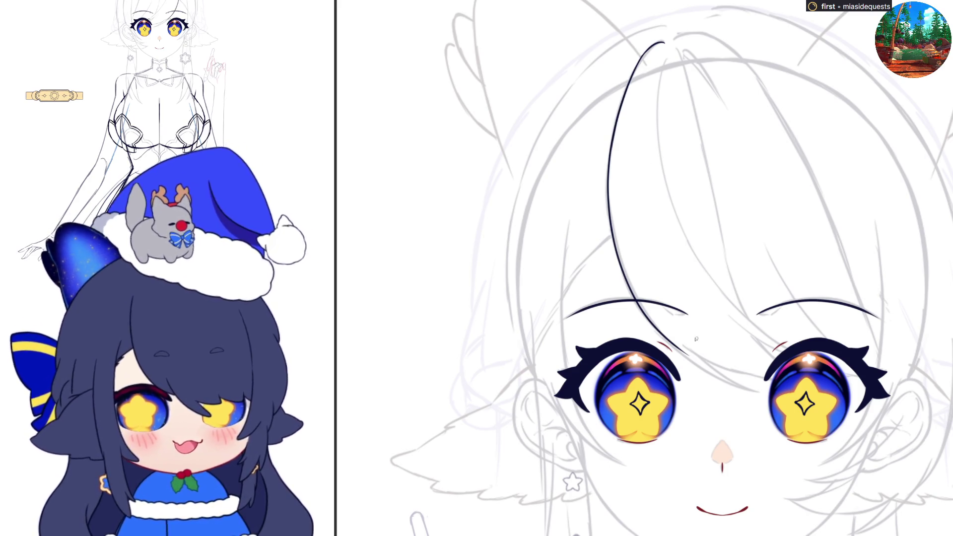
pyautogui.moveTo(677, 347); pyautogui.dragTo(735, 368)
pyautogui.hotkey('ctrl', 'z')
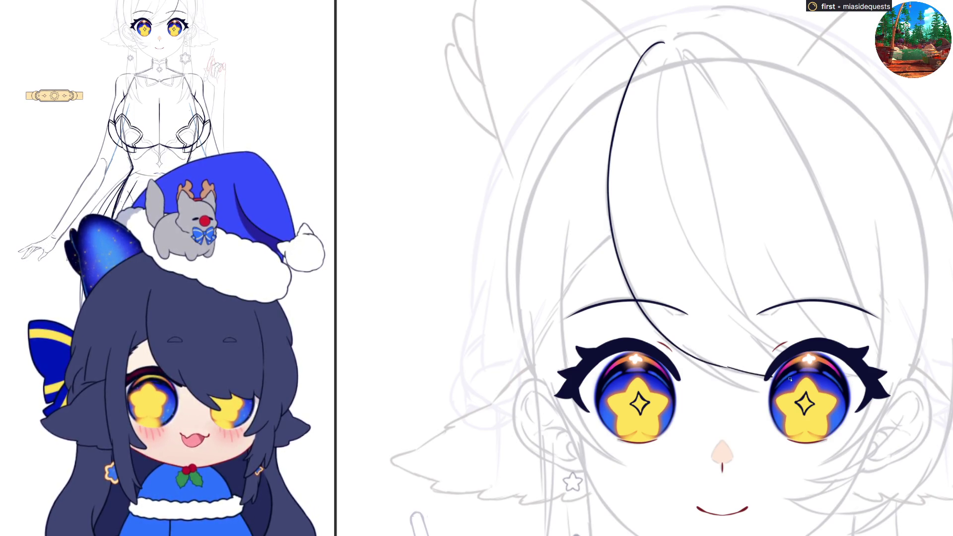
pyautogui.moveTo(734, 369); pyautogui.dragTo(817, 377)
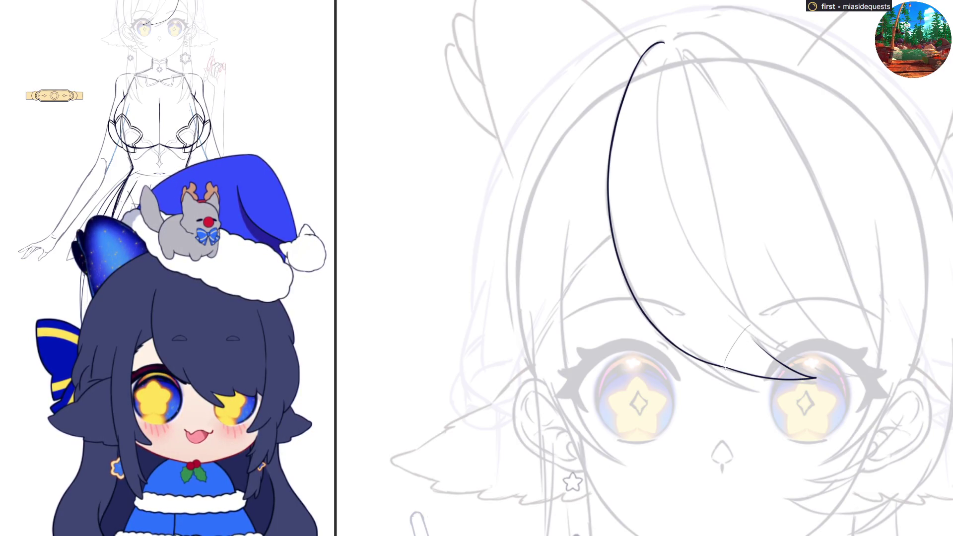
# Step: Redraw the bang's tail across the right eye and ink an inner bang line down to it
pyautogui.moveTo(814, 378)
pyautogui.mouseDown()
pyautogui.moveTo(731, 367)
pyautogui.moveTo(813, 386)
pyautogui.mouseUp()
pyautogui.hotkey('ctrl', 'z')
pyautogui.moveTo(725, 368); pyautogui.dragTo(820, 381)
pyautogui.moveTo(733, 289); pyautogui.dragTo(782, 367)
pyautogui.hotkey('ctrl', 'z')
pyautogui.moveTo(733, 285)
pyautogui.mouseDown()
pyautogui.moveTo(771, 356)
pyautogui.moveTo(823, 390)
pyautogui.mouseUp()
pyautogui.hotkey('ctrl', 'z')
pyautogui.moveTo(736, 295)
pyautogui.mouseDown()
pyautogui.moveTo(767, 350)
pyautogui.moveTo(821, 382)
pyautogui.mouseUp()
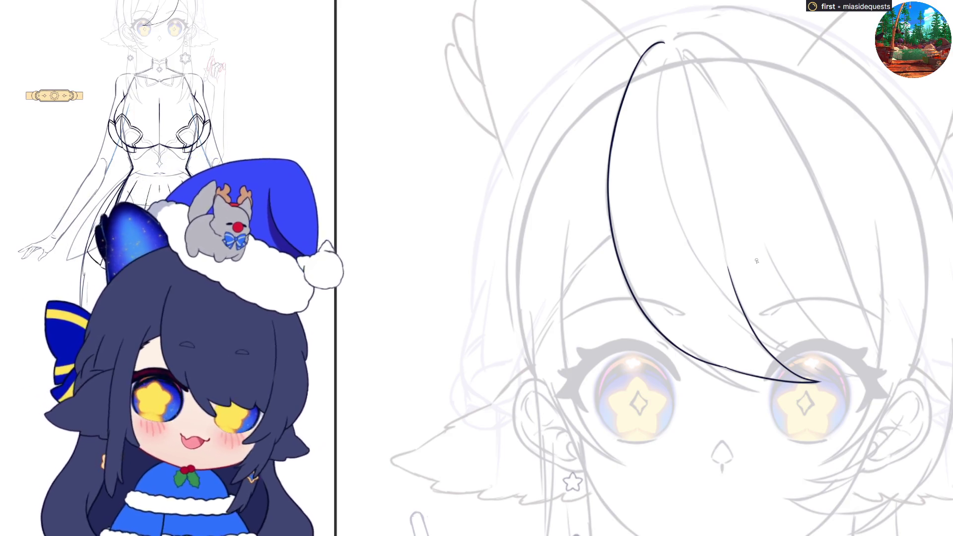
# Step: Draw the bang's second line from the hairline down to the right eye, adding a thin inner strand
pyautogui.moveTo(676, 47); pyautogui.dragTo(714, 184)
pyautogui.hotkey('ctrl', 'z')
pyautogui.hotkey('ctrl', 'z')
pyautogui.hotkey('ctrl', 'z')
pyautogui.moveTo(674, 49); pyautogui.dragTo(752, 339)
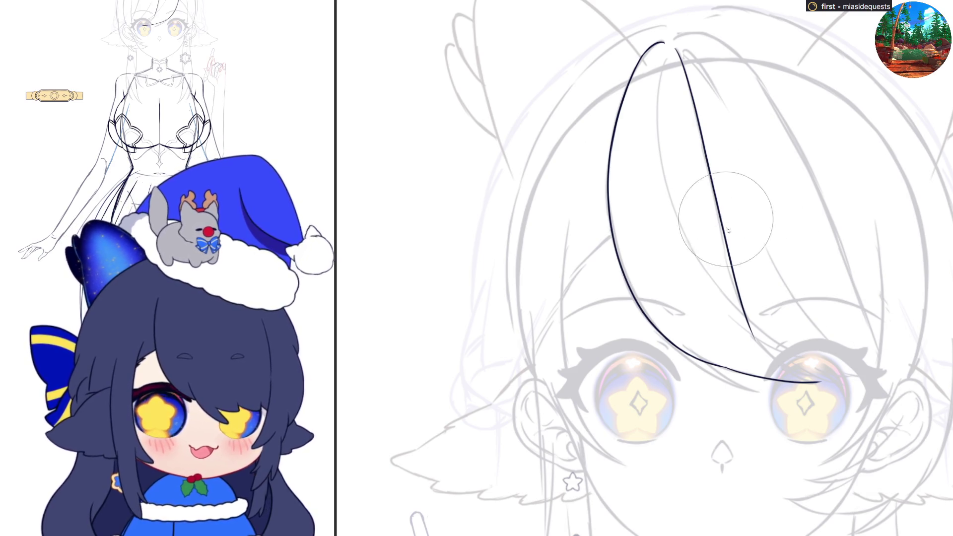
pyautogui.hotkey('ctrl', 'z')
pyautogui.moveTo(676, 49); pyautogui.dragTo(752, 340)
pyautogui.hotkey('ctrl', 'z')
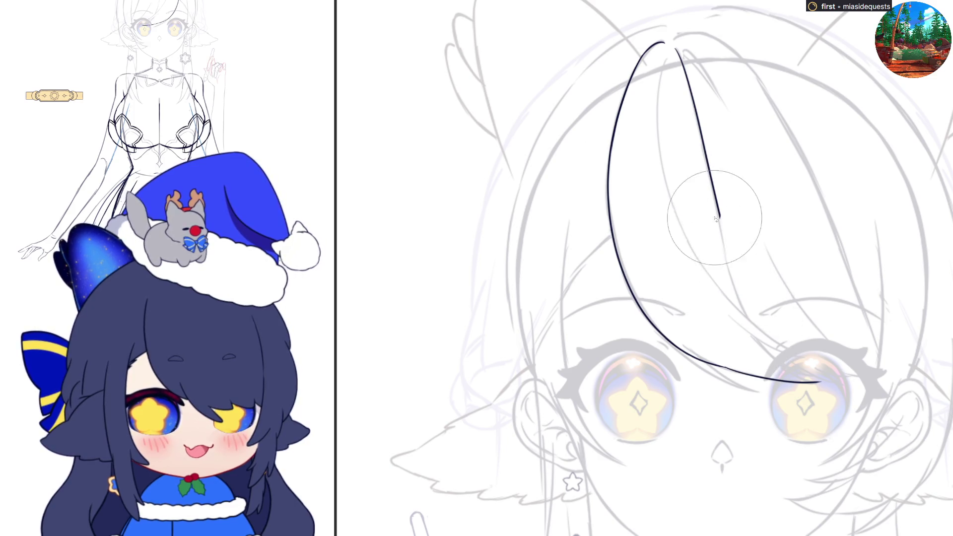
pyautogui.moveTo(719, 219)
pyautogui.mouseDown()
pyautogui.moveTo(746, 315)
pyautogui.moveTo(772, 354)
pyautogui.moveTo(823, 382)
pyautogui.mouseUp()
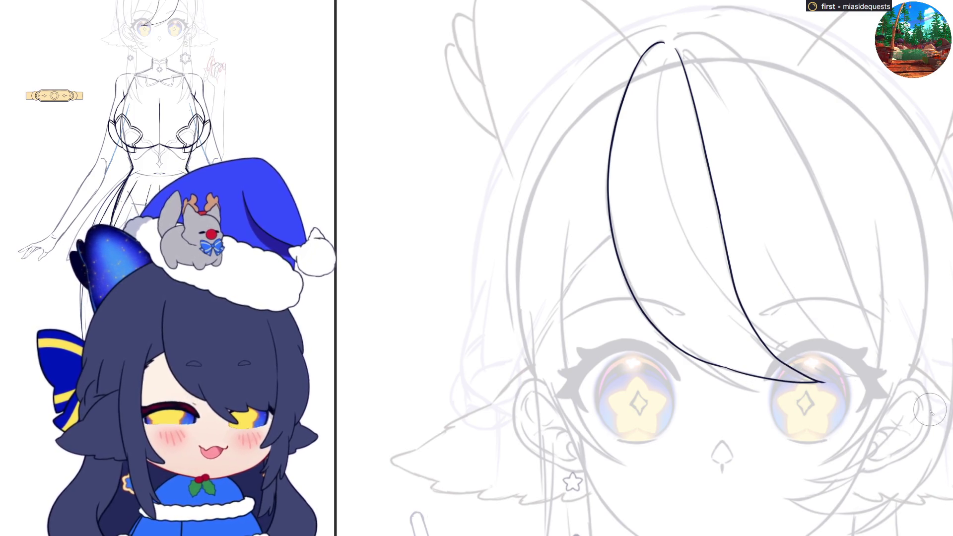
pyautogui.moveTo(746, 317)
pyautogui.mouseDown()
pyautogui.moveTo(794, 362)
pyautogui.moveTo(848, 377)
pyautogui.mouseUp()
pyautogui.hotkey('ctrl', 'z')
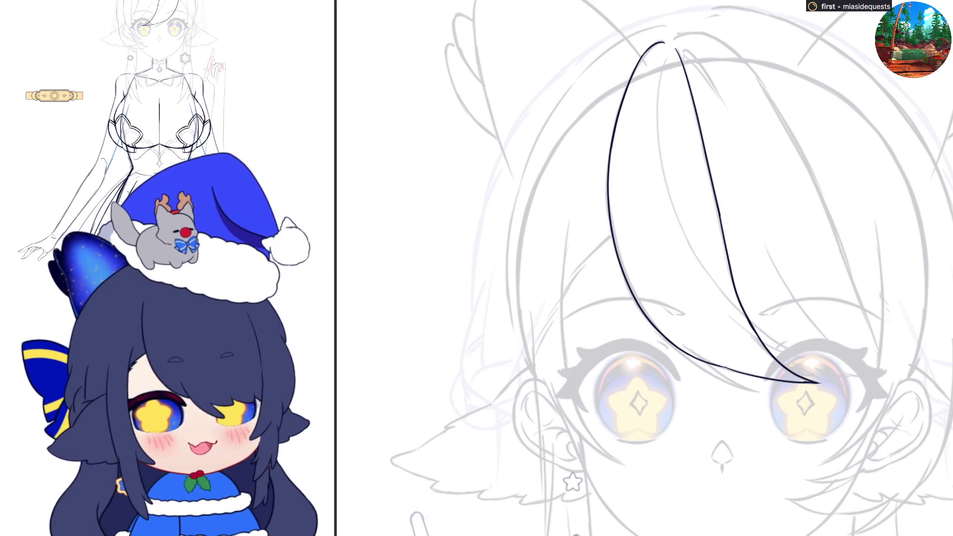
pyautogui.moveTo(718, 305)
pyautogui.mouseDown()
pyautogui.moveTo(745, 330)
pyautogui.moveTo(809, 357)
pyautogui.mouseUp()
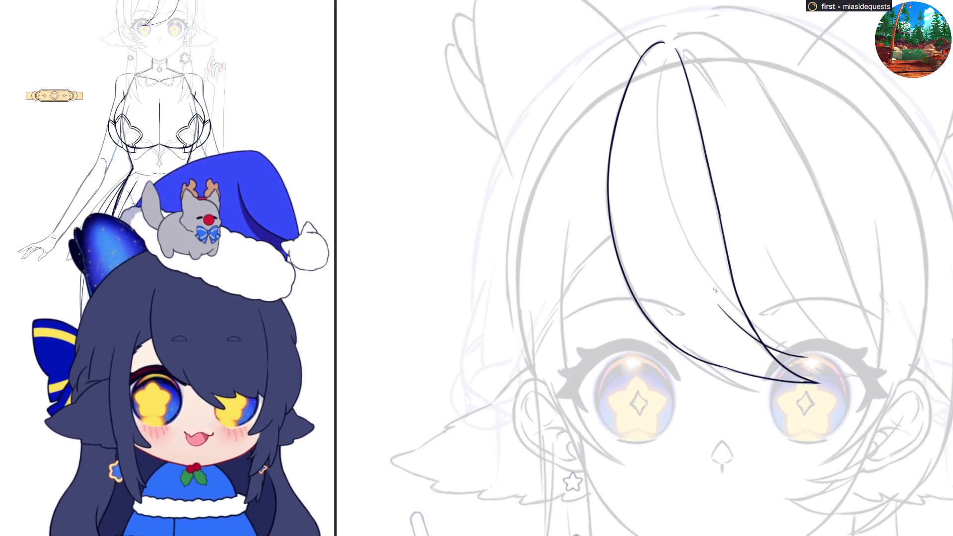
# Step: Try a thin inner strand line toward the right eye several times, undoing each attempt
pyautogui.moveTo(704, 272); pyautogui.dragTo(792, 348)
pyautogui.hotkey('ctrl', 'z')
pyautogui.moveTo(703, 272); pyautogui.dragTo(779, 346)
pyautogui.hotkey('ctrl', 'z')
pyautogui.moveTo(703, 271); pyautogui.dragTo(794, 353)
pyautogui.hotkey('ctrl', 'z')
# Step: Start a thin strand below the hairline and extend it down the forehead
pyautogui.hotkey('ctrl', 'z')
pyautogui.moveTo(666, 57); pyautogui.dragTo(656, 117)
pyautogui.moveTo(657, 156)
pyautogui.mouseDown()
pyautogui.moveTo(692, 251)
pyautogui.moveTo(729, 300)
pyautogui.mouseUp()
pyautogui.hotkey('ctrl', 'z')
pyautogui.moveTo(686, 238); pyautogui.dragTo(745, 317)
pyautogui.hotkey('ctrl', 'z')
pyautogui.moveTo(687, 241)
pyautogui.mouseDown()
pyautogui.moveTo(755, 324)
pyautogui.moveTo(795, 353)
pyautogui.mouseUp()
# Step: Redraw the inner strand down to the right eye's corner and extend the hair line downward
pyautogui.hotkey('ctrl', 'z')
pyautogui.moveTo(684, 233); pyautogui.dragTo(696, 257)
pyautogui.moveTo(718, 291); pyautogui.dragTo(802, 355)
pyautogui.hotkey('ctrl', 'z')
pyautogui.moveTo(686, 238)
pyautogui.mouseDown()
pyautogui.moveTo(746, 323)
pyautogui.moveTo(818, 362)
pyautogui.mouseUp()
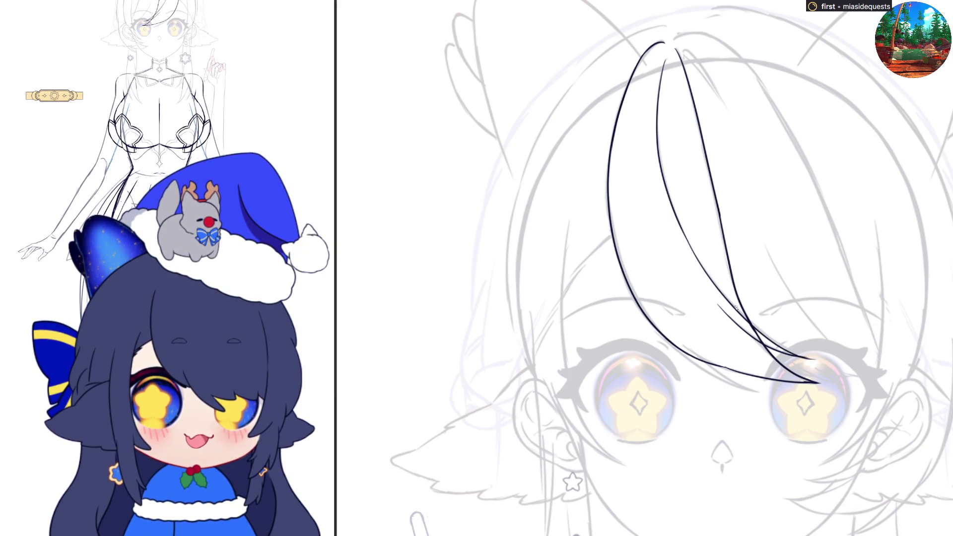
pyautogui.hotkey('ctrl', 'z')
pyautogui.moveTo(717, 288)
pyautogui.mouseDown()
pyautogui.moveTo(764, 334)
pyautogui.moveTo(807, 357)
pyautogui.mouseUp()
pyautogui.hotkey('ctrl', 'z')
pyautogui.moveTo(718, 287)
pyautogui.mouseDown()
pyautogui.moveTo(808, 358)
pyautogui.moveTo(797, 354)
pyautogui.mouseUp()
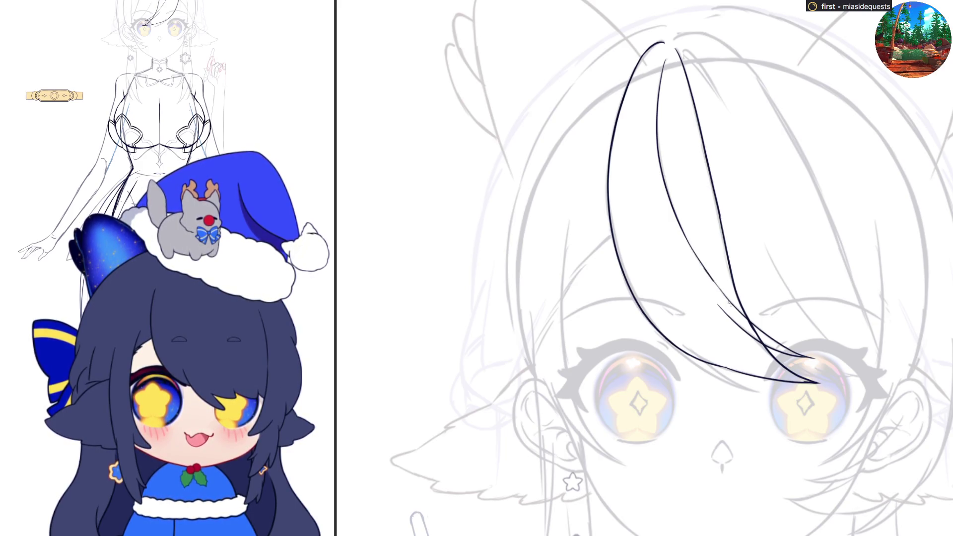
pyautogui.moveTo(706, 273); pyautogui.dragTo(743, 319)
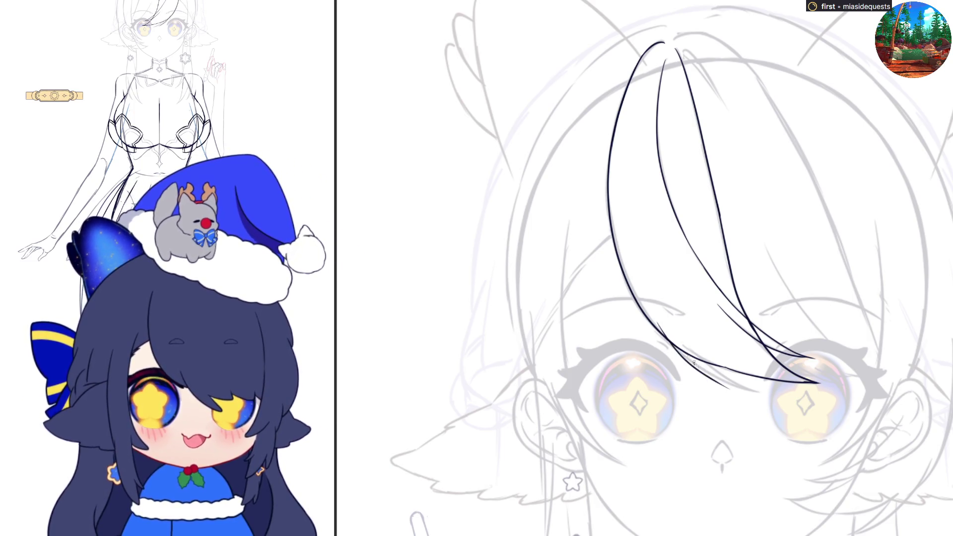
# Step: Try several outer hair-line strokes toward the eye, then undo all the inked bang strokes
pyautogui.moveTo(668, 342); pyautogui.dragTo(751, 396)
pyautogui.hotkey('ctrl', 'z')
pyautogui.moveTo(665, 337); pyautogui.dragTo(758, 391)
pyautogui.hotkey('ctrl', 'z')
pyautogui.moveTo(668, 342)
pyautogui.mouseDown()
pyautogui.moveTo(698, 367)
pyautogui.moveTo(765, 394)
pyautogui.moveTo(723, 377)
pyautogui.moveTo(691, 347)
pyautogui.moveTo(738, 390)
pyautogui.mouseUp()
pyautogui.hotkey('ctrl', 'z')
pyautogui.hotkey('ctrl', 'z')
pyautogui.moveTo(692, 350); pyautogui.dragTo(760, 395)
pyautogui.hotkey('ctrl', 'z')
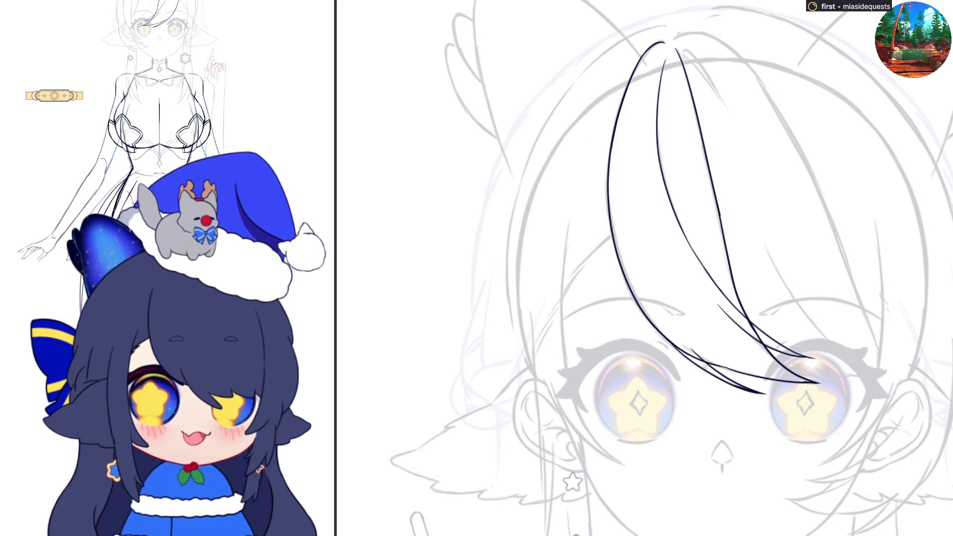
pyautogui.moveTo(664, 329); pyautogui.dragTo(719, 374)
pyautogui.hotkey('ctrl', 'z')
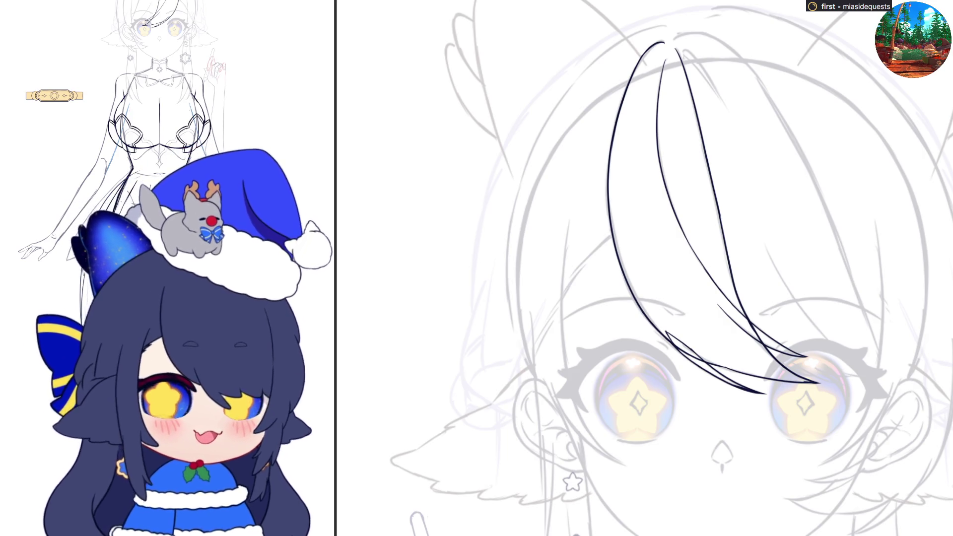
pyautogui.hotkey('ctrl', 'z')
pyautogui.hotkey('ctrl', 'z')
pyautogui.hotkey('ctrl', 'z')
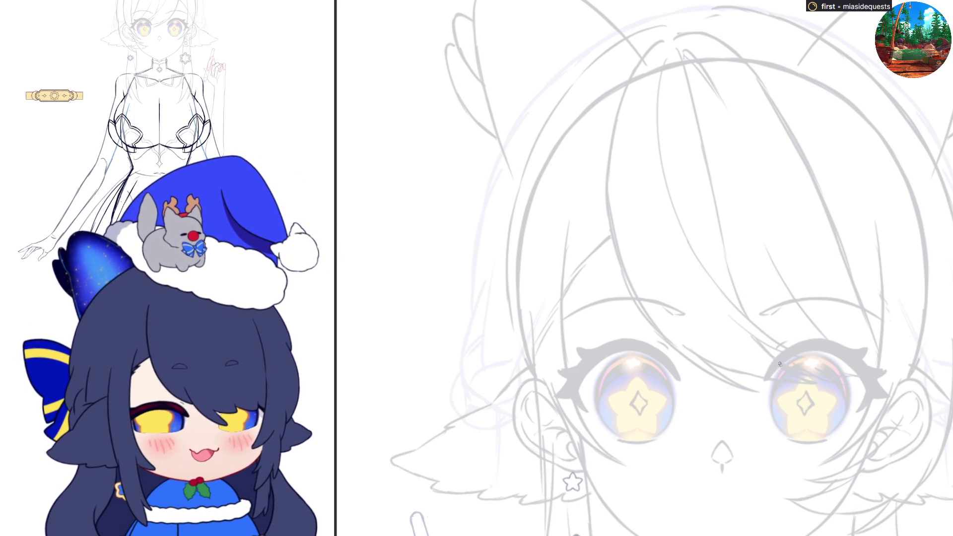
# Step: Ink the bang tip's upper line along the right eyelid and a lower edge line beneath it
pyautogui.moveTo(751, 344); pyautogui.dragTo(818, 377)
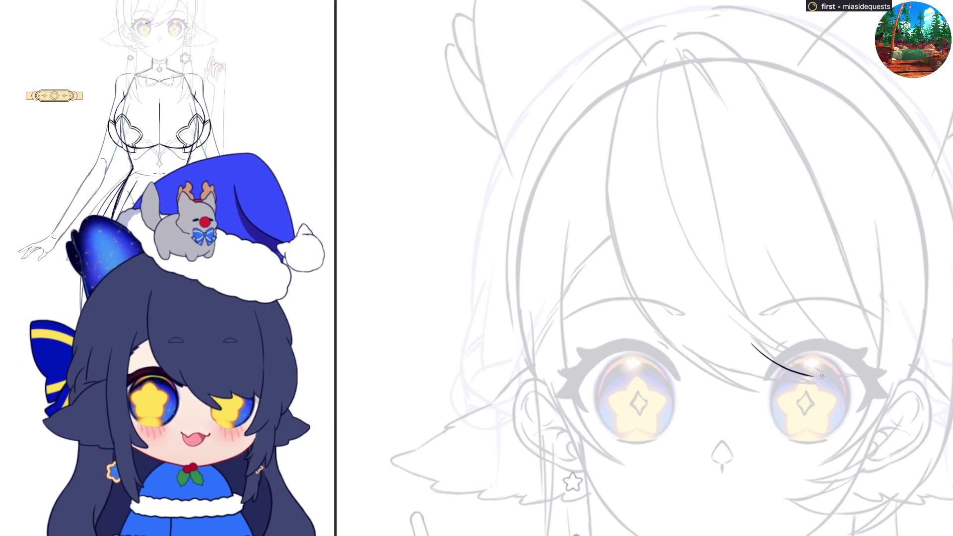
pyautogui.hotkey('ctrl', 'z')
pyautogui.moveTo(751, 344)
pyautogui.mouseDown()
pyautogui.moveTo(791, 373)
pyautogui.moveTo(894, 381)
pyautogui.moveTo(876, 318)
pyautogui.mouseUp()
pyautogui.hotkey('ctrl', 'z')
pyautogui.hotkey('ctrl', 'z')
pyautogui.hotkey('ctrl', 'z')
pyautogui.moveTo(856, 377)
pyautogui.mouseDown()
pyautogui.moveTo(888, 380)
pyautogui.moveTo(869, 330)
pyautogui.moveTo(887, 378)
pyautogui.mouseUp()
pyautogui.hotkey('ctrl', 'z')
pyautogui.hotkey('ctrl', 'z')
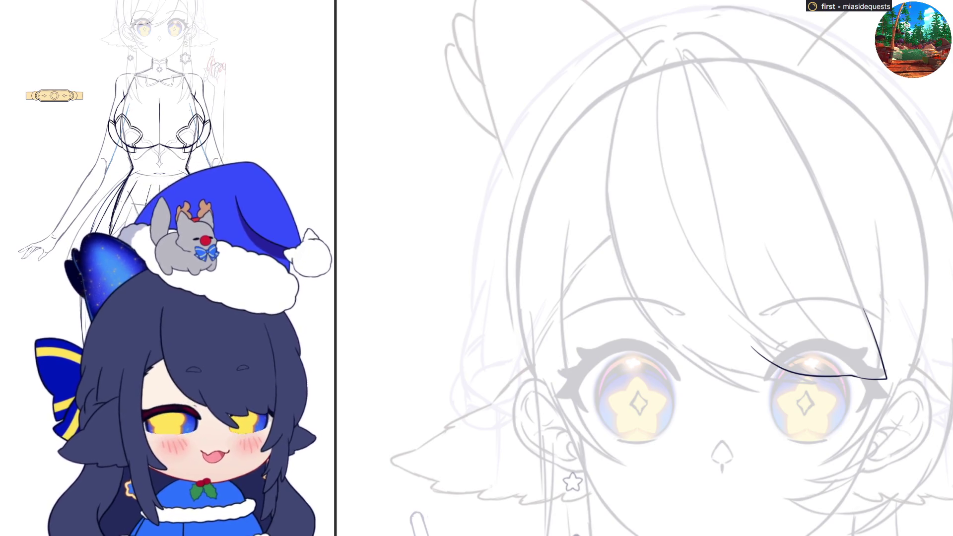
pyautogui.moveTo(794, 366); pyautogui.dragTo(852, 387)
pyautogui.hotkey('ctrl', 'z')
pyautogui.moveTo(788, 363)
pyautogui.mouseDown()
pyautogui.moveTo(851, 385)
pyautogui.moveTo(805, 359)
pyautogui.mouseUp()
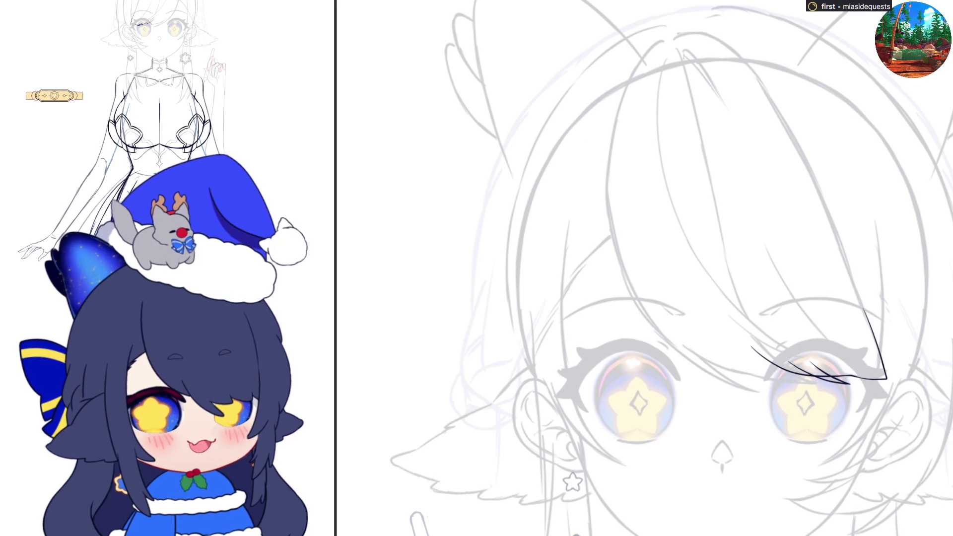
# Step: Draw a long curved bang line from the lashes up the forehead, checking it on the flipped canvas
pyautogui.moveTo(757, 352); pyautogui.dragTo(716, 277)
pyautogui.hotkey('ctrl', 'z')
pyautogui.moveTo(759, 357); pyautogui.dragTo(717, 276)
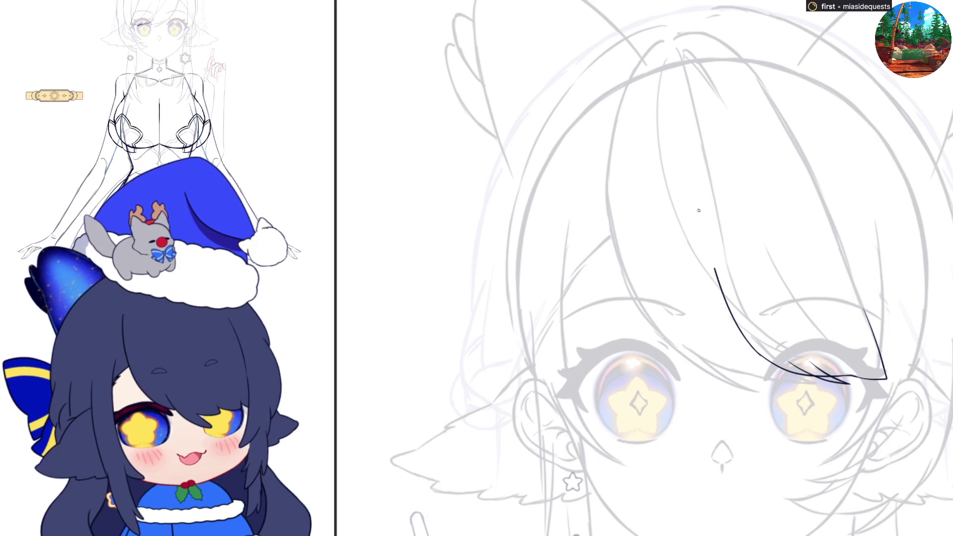
pyautogui.moveTo(700, 219); pyautogui.dragTo(695, 168)
pyautogui.hotkey('ctrl', 'z')
pyautogui.moveTo(763, 358)
pyautogui.mouseDown()
pyautogui.moveTo(724, 310)
pyautogui.moveTo(683, 160)
pyautogui.mouseUp()
pyautogui.press('h')
pyautogui.hotkey('ctrl', 'z')
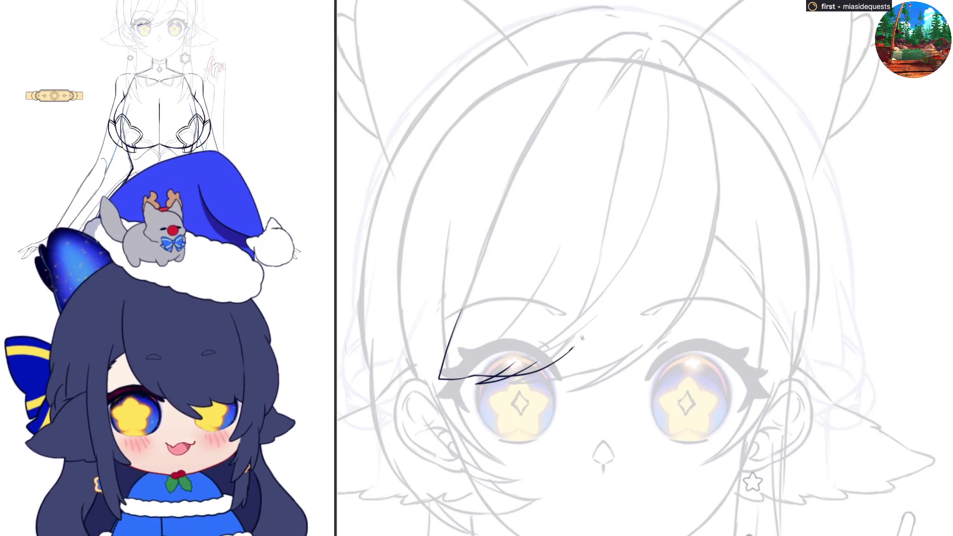
pyautogui.moveTo(568, 354)
pyautogui.mouseDown()
pyautogui.moveTo(636, 226)
pyautogui.moveTo(648, 170)
pyautogui.mouseUp()
# Step: Ink the bang's left edge from the crown down to the right eye
pyautogui.press('h')
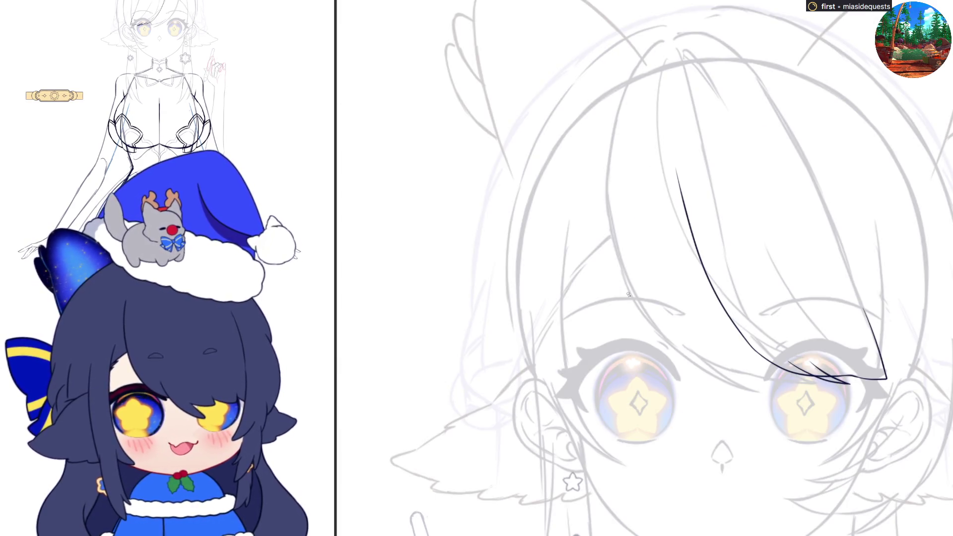
pyautogui.hotkey('ctrl', 'z')
pyautogui.moveTo(667, 43); pyautogui.dragTo(734, 306)
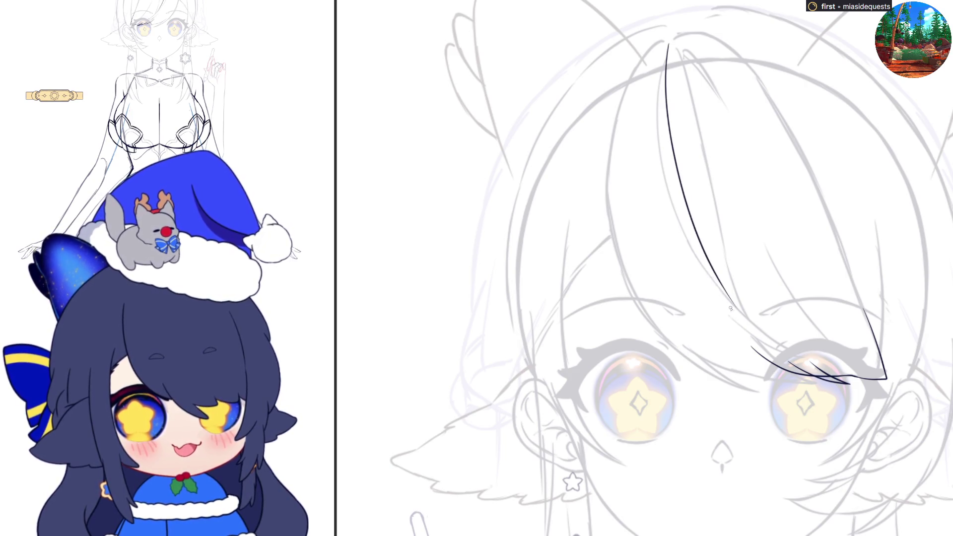
pyautogui.hotkey('ctrl', 'z')
pyautogui.moveTo(664, 45)
pyautogui.mouseDown()
pyautogui.moveTo(727, 305)
pyautogui.moveTo(747, 335)
pyautogui.mouseUp()
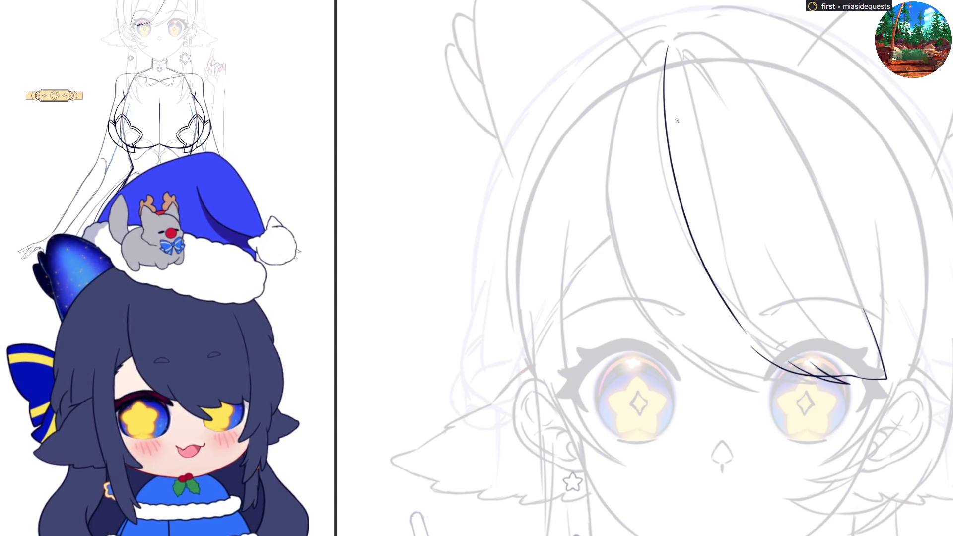
pyautogui.hotkey('ctrl', 'z')
pyautogui.moveTo(666, 46)
pyautogui.mouseDown()
pyautogui.moveTo(681, 224)
pyautogui.moveTo(754, 350)
pyautogui.mouseUp()
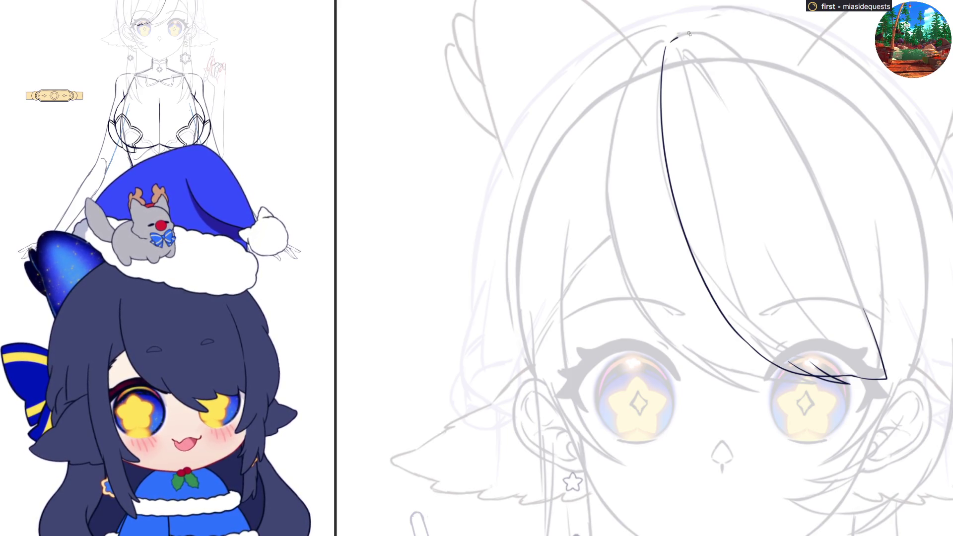
# Step: Draw the bang's curved top and its right edge down to the pointed tip
pyautogui.moveTo(667, 40)
pyautogui.mouseDown()
pyautogui.moveTo(719, 40)
pyautogui.moveTo(784, 106)
pyautogui.mouseUp()
pyautogui.hotkey('ctrl', 'z')
pyautogui.moveTo(717, 42)
pyautogui.mouseDown()
pyautogui.moveTo(819, 178)
pyautogui.moveTo(872, 345)
pyautogui.mouseUp()
pyautogui.hotkey('ctrl', 'z')
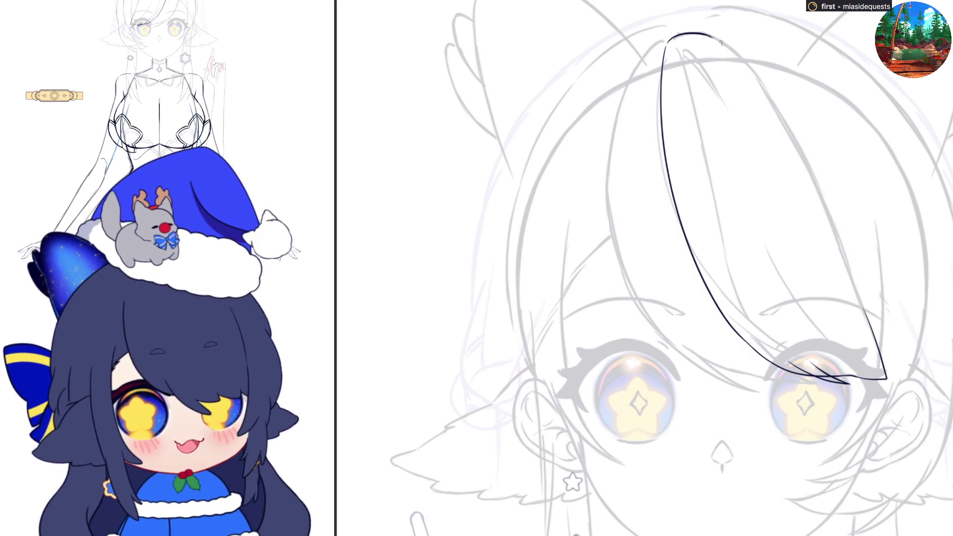
pyautogui.moveTo(707, 36)
pyautogui.mouseDown()
pyautogui.moveTo(729, 49)
pyautogui.moveTo(804, 159)
pyautogui.moveTo(873, 346)
pyautogui.mouseUp()
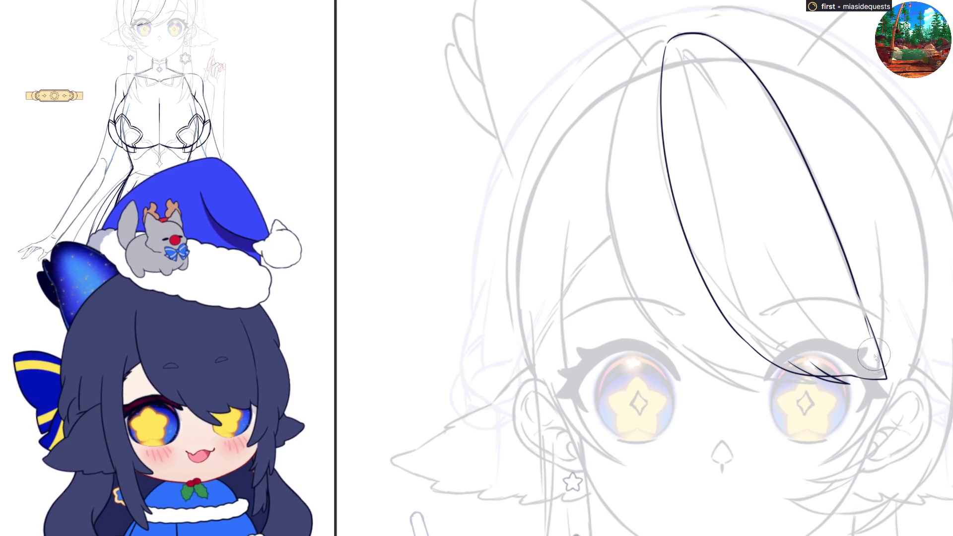
# Step: Reinforce the right edge near the bang's tip and add a short stroke at its top point
pyautogui.moveTo(857, 295); pyautogui.dragTo(875, 345)
pyautogui.hotkey('ctrl', 'z')
pyautogui.moveTo(857, 293); pyautogui.dragTo(877, 353)
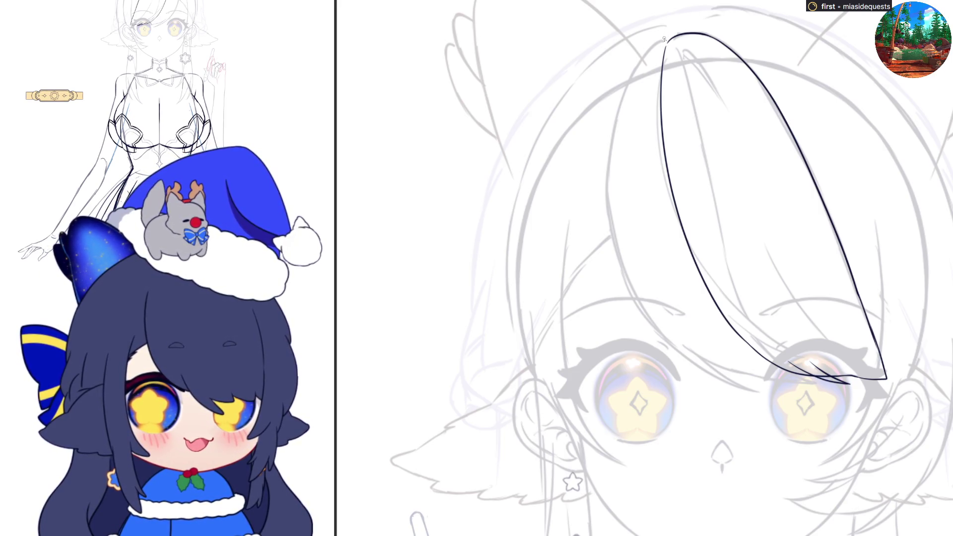
pyautogui.moveTo(670, 28)
pyautogui.mouseDown()
pyautogui.moveTo(730, 15)
pyautogui.moveTo(771, 32)
pyautogui.mouseUp()
# Step: Ink the outer hair line across the crown and down the right side
pyautogui.hotkey('ctrl', 'z')
pyautogui.hotkey('ctrl', 'z')
pyautogui.moveTo(667, 38)
pyautogui.mouseDown()
pyautogui.moveTo(755, 22)
pyautogui.moveTo(809, 55)
pyautogui.mouseUp()
pyautogui.moveTo(840, 84)
pyautogui.mouseDown()
pyautogui.moveTo(919, 277)
pyautogui.moveTo(897, 366)
pyautogui.mouseUp()
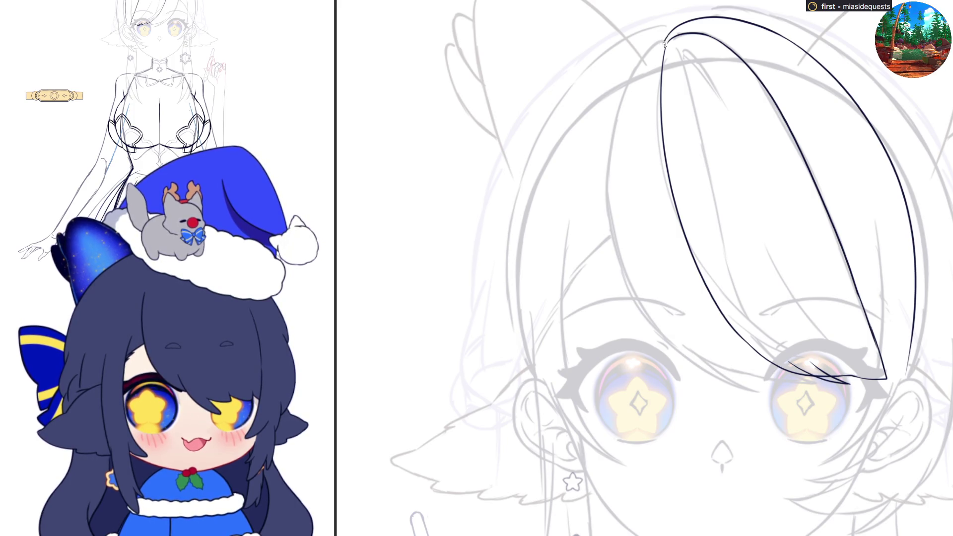
# Step: Draw an inner strand line diagonally through the bang, discarding the tip-joining stroke
pyautogui.moveTo(677, 56); pyautogui.dragTo(857, 313)
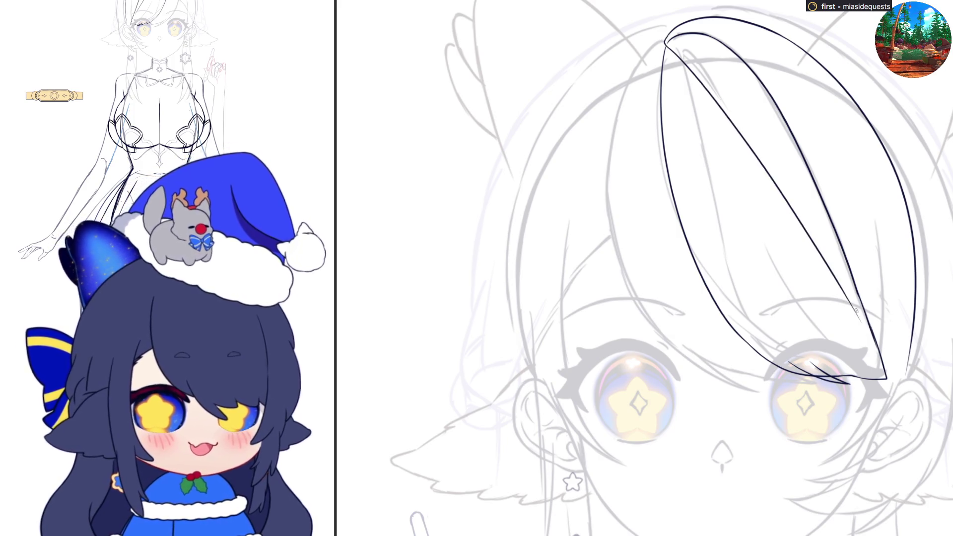
pyautogui.hotkey('ctrl', 'z')
pyautogui.moveTo(665, 45)
pyautogui.mouseDown()
pyautogui.moveTo(886, 379)
pyautogui.moveTo(909, 365)
pyautogui.mouseUp()
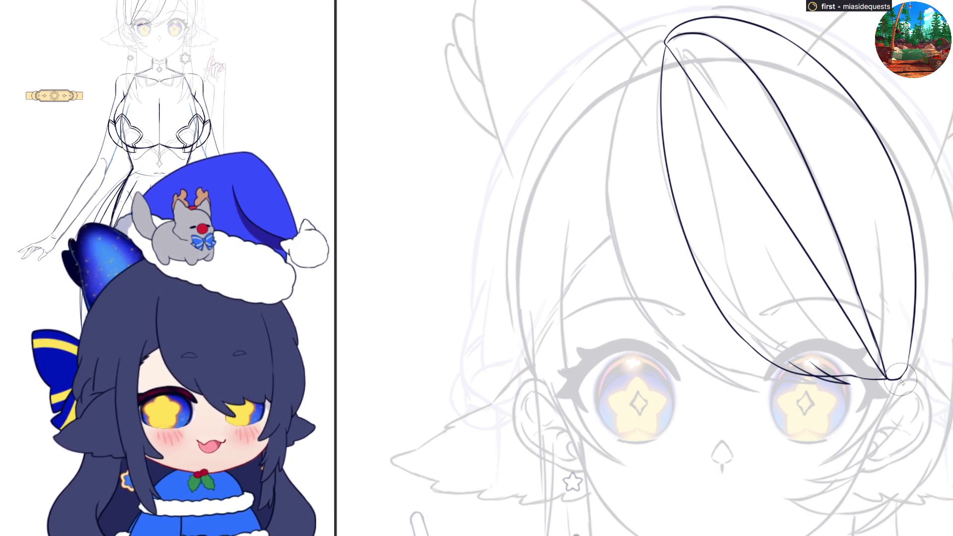
pyautogui.hotkey('ctrl', 'z')
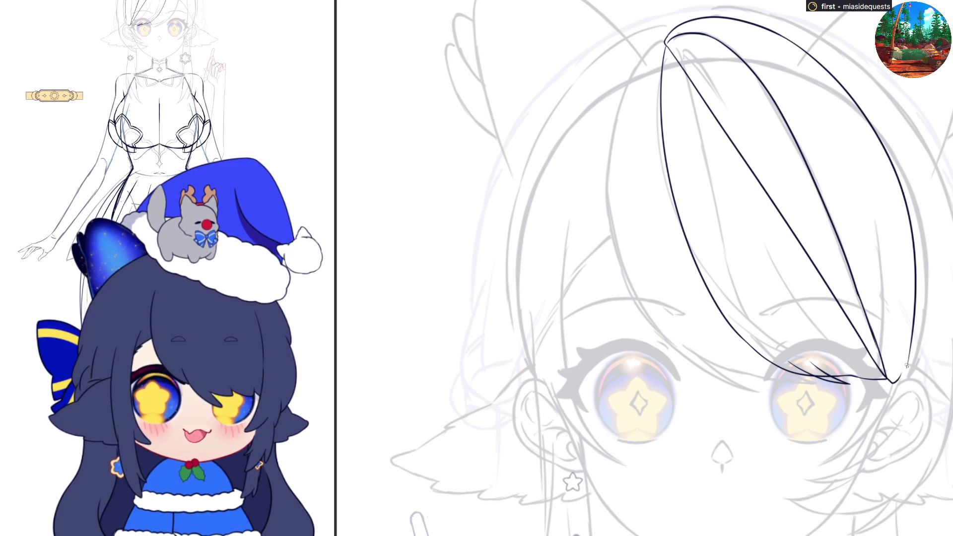
pyautogui.moveTo(897, 380); pyautogui.dragTo(913, 350)
pyautogui.hotkey('ctrl', 'z')
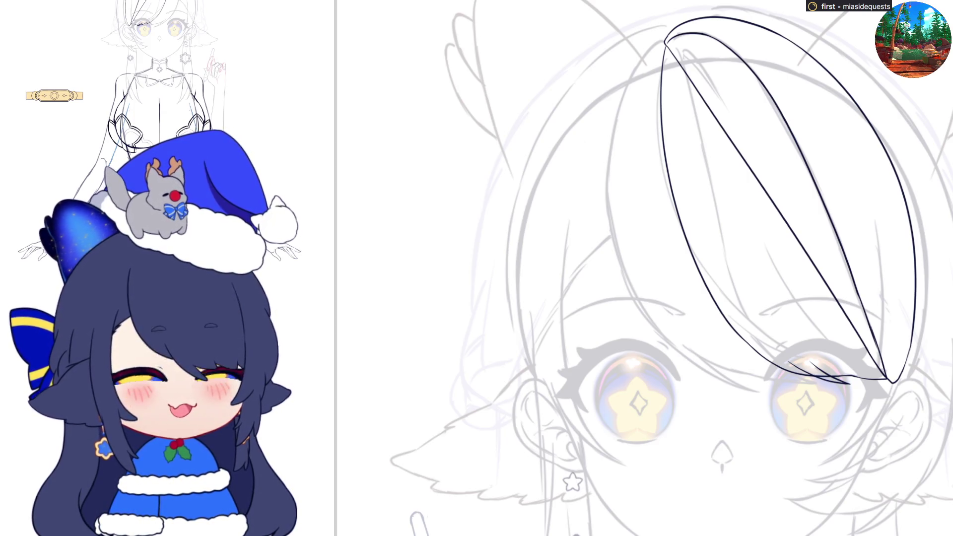
pyautogui.scroll(-5, 586, 295)
pyautogui.scroll(5, 683, 369)
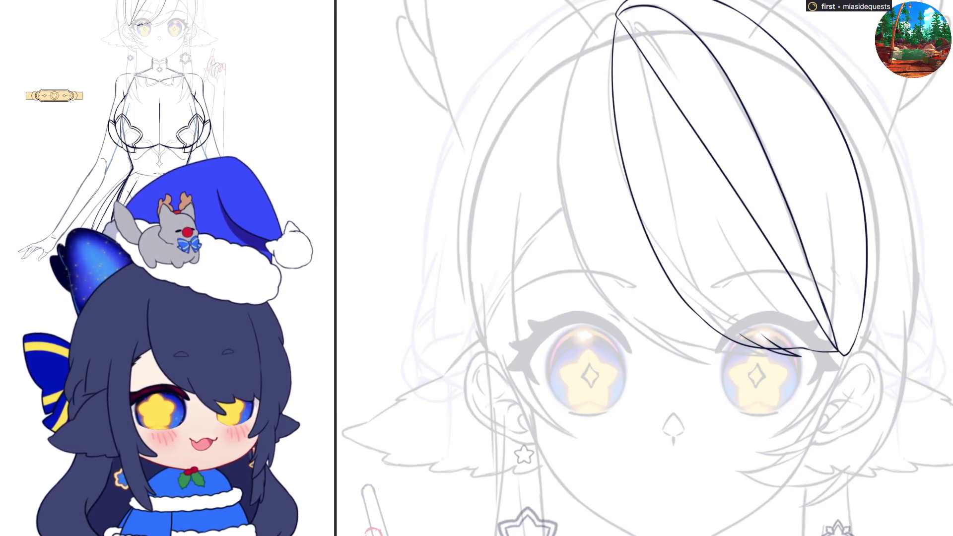
# Step: Try out the side lock line from the bang curving under the eye toward the cheek
pyautogui.press('m')
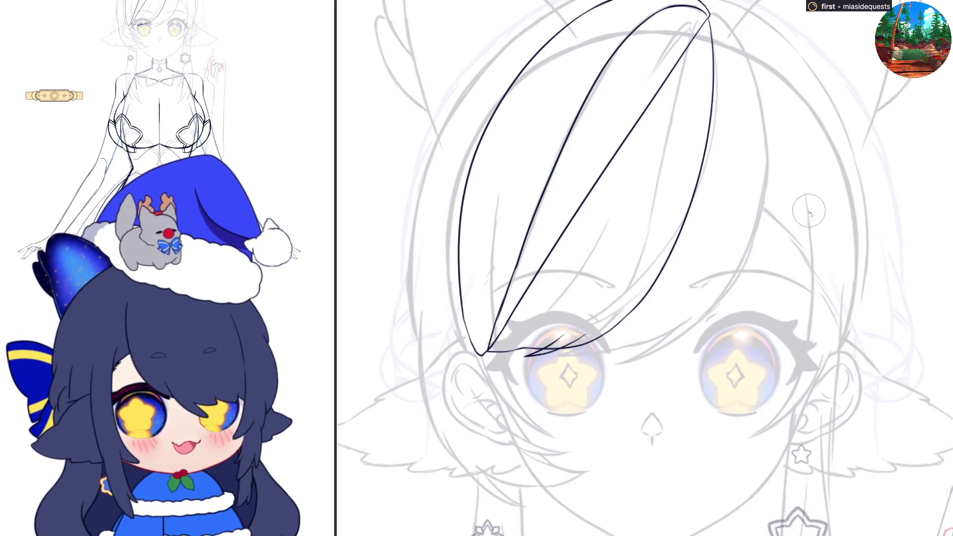
pyautogui.hotkey('ctrl', 'z')
pyautogui.moveTo(500, 189); pyautogui.dragTo(491, 348)
pyautogui.hotkey('ctrl', 'z')
pyautogui.moveTo(502, 185); pyautogui.dragTo(496, 353)
pyautogui.hotkey('ctrl', 'z')
pyautogui.moveTo(501, 181); pyautogui.dragTo(496, 225)
pyautogui.moveTo(492, 281)
pyautogui.mouseDown()
pyautogui.moveTo(511, 387)
pyautogui.moveTo(560, 442)
pyautogui.mouseUp()
pyautogui.hotkey('ctrl', 'z')
pyautogui.moveTo(501, 181)
pyautogui.mouseDown()
pyautogui.moveTo(509, 378)
pyautogui.moveTo(560, 439)
pyautogui.mouseUp()
pyautogui.hotkey('ctrl', 'z')
pyautogui.moveTo(501, 184)
pyautogui.mouseDown()
pyautogui.moveTo(494, 229)
pyautogui.moveTo(516, 382)
pyautogui.moveTo(529, 407)
pyautogui.moveTo(497, 205)
pyautogui.moveTo(495, 311)
pyautogui.moveTo(521, 409)
pyautogui.moveTo(554, 437)
pyautogui.mouseUp()
pyautogui.hotkey('ctrl', 'z')
pyautogui.hotkey('ctrl', 'z')
# Step: Ink the side lock's first edge from the bang down past the eye toward the cheek
pyautogui.press('h')
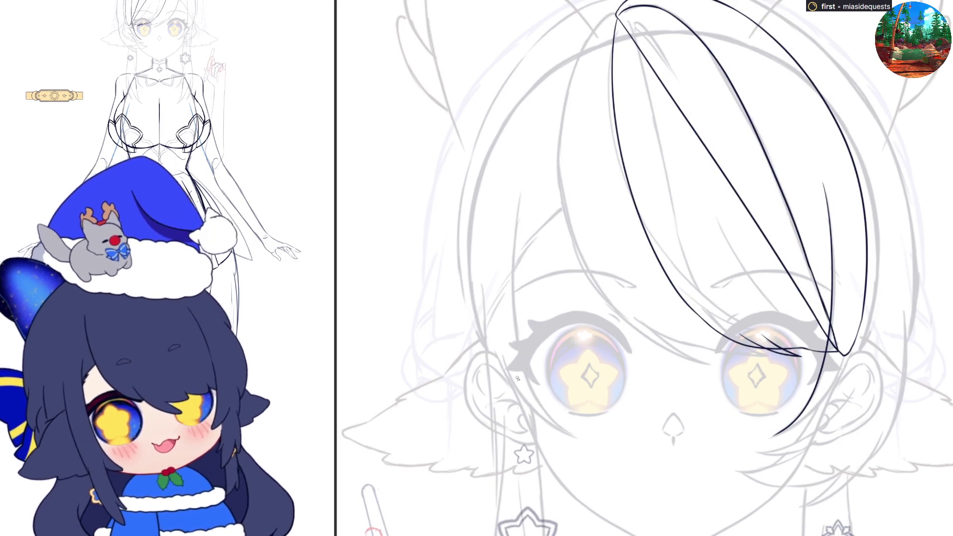
pyautogui.press('h')
pyautogui.hotkey('ctrl', 'z')
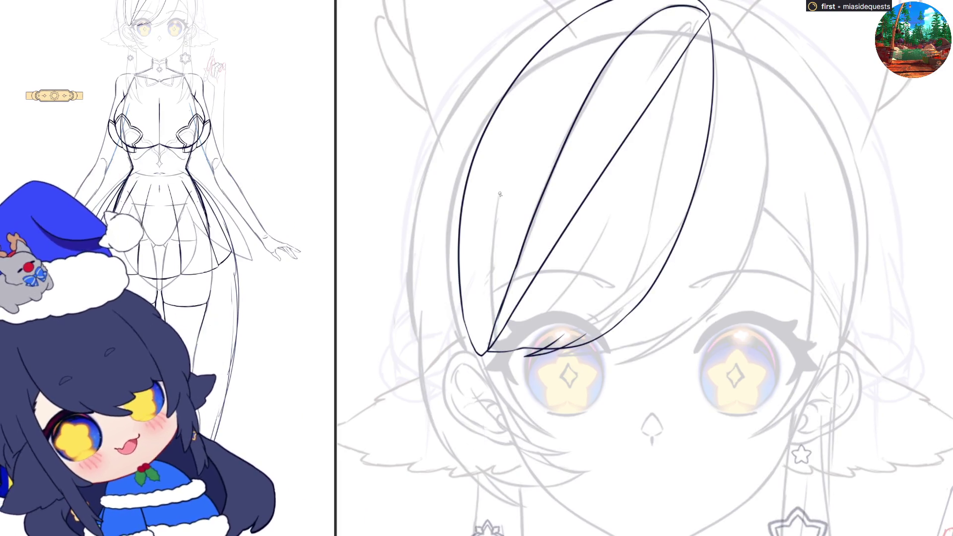
pyautogui.moveTo(503, 183)
pyautogui.mouseDown()
pyautogui.moveTo(492, 312)
pyautogui.moveTo(494, 257)
pyautogui.moveTo(522, 418)
pyautogui.mouseUp()
pyautogui.hotkey('ctrl', 'z')
pyautogui.hotkey('ctrl', 'z')
pyautogui.moveTo(503, 183)
pyautogui.mouseDown()
pyautogui.moveTo(493, 246)
pyautogui.moveTo(511, 380)
pyautogui.mouseUp()
pyautogui.hotkey('ctrl', 'z')
pyautogui.moveTo(504, 177)
pyautogui.mouseDown()
pyautogui.moveTo(488, 311)
pyautogui.moveTo(502, 395)
pyautogui.moveTo(495, 232)
pyautogui.moveTo(519, 412)
pyautogui.mouseUp()
pyautogui.hotkey('ctrl', 'z')
pyautogui.hotkey('ctrl', 'z')
pyautogui.moveTo(506, 170)
pyautogui.mouseDown()
pyautogui.moveTo(493, 327)
pyautogui.moveTo(518, 401)
pyautogui.mouseUp()
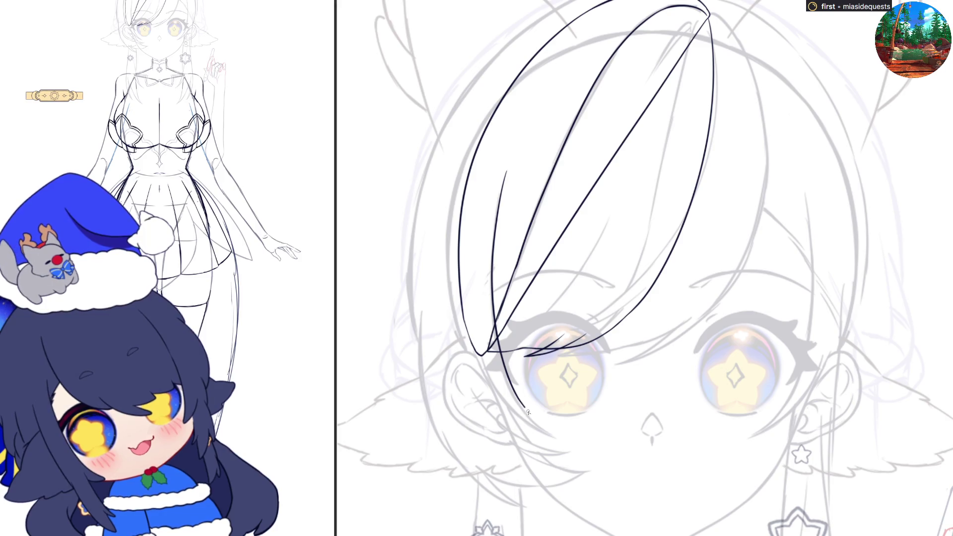
pyautogui.hotkey('ctrl', 'z')
pyautogui.moveTo(497, 209)
pyautogui.mouseDown()
pyautogui.moveTo(495, 336)
pyautogui.moveTo(511, 388)
pyautogui.mouseUp()
pyautogui.hotkey('ctrl', 'z')
pyautogui.moveTo(501, 174); pyautogui.dragTo(514, 405)
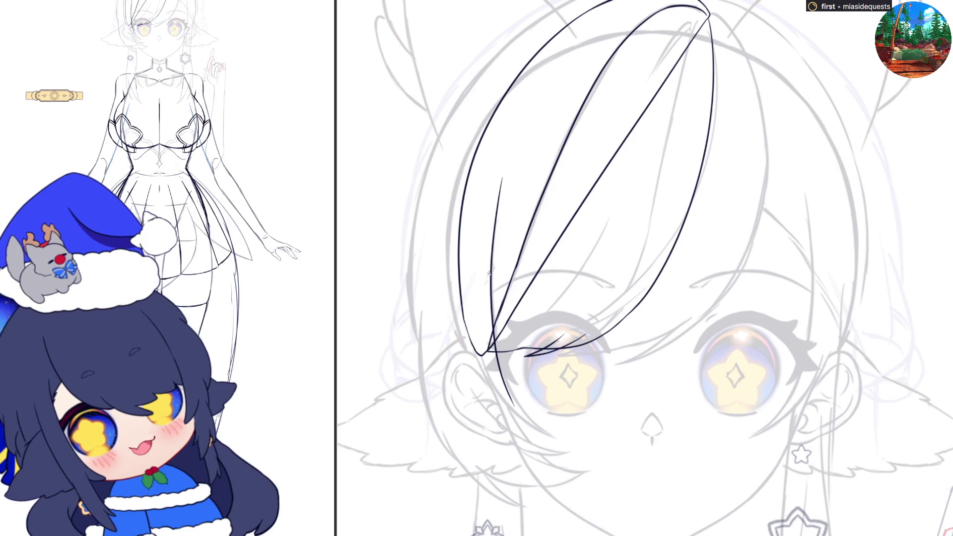
pyautogui.hotkey('ctrl', 'z')
pyautogui.moveTo(501, 180)
pyautogui.mouseDown()
pyautogui.moveTo(503, 369)
pyautogui.moveTo(518, 403)
pyautogui.mouseUp()
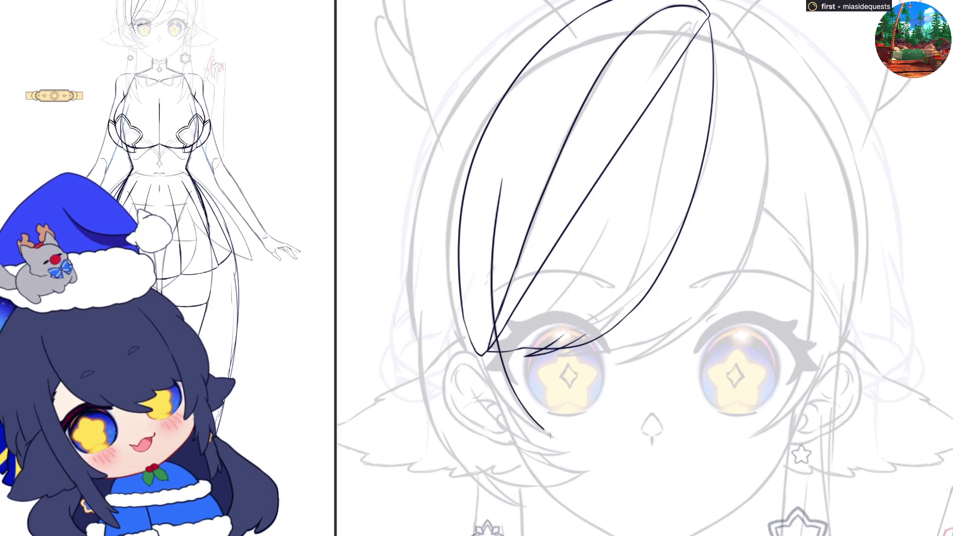
pyautogui.hotkey('ctrl', 'z')
pyautogui.moveTo(514, 395)
pyautogui.mouseDown()
pyautogui.moveTo(546, 431)
pyautogui.moveTo(503, 410)
pyautogui.moveTo(482, 368)
pyautogui.moveTo(511, 409)
pyautogui.moveTo(556, 439)
pyautogui.mouseUp()
pyautogui.hotkey('ctrl', 'z')
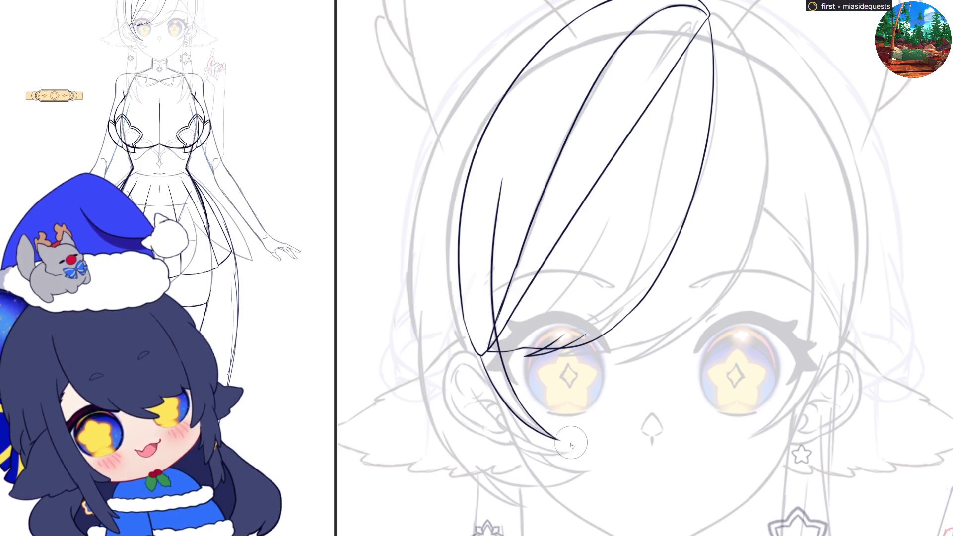
# Step: Ink the side lock's second edge from its tip back up to the bang
pyautogui.press('h')
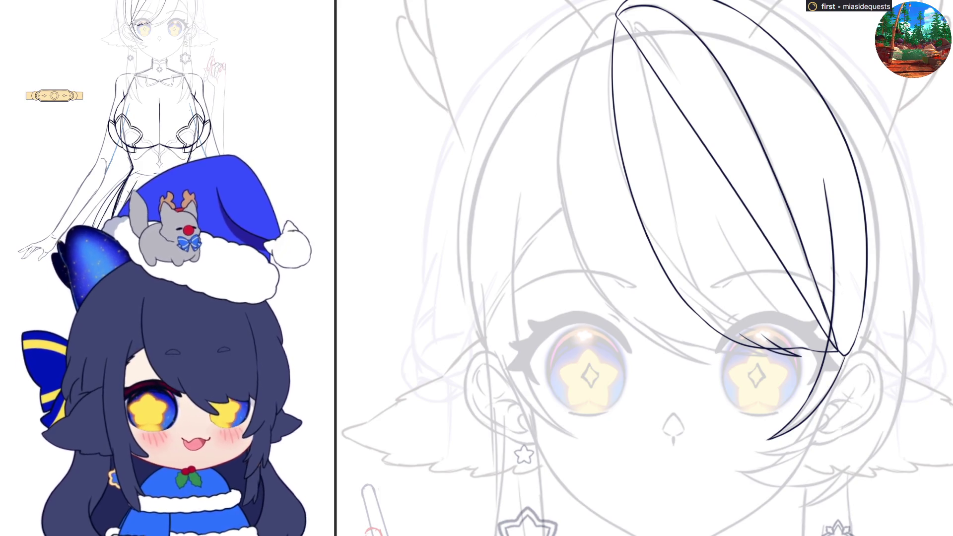
pyautogui.press('h')
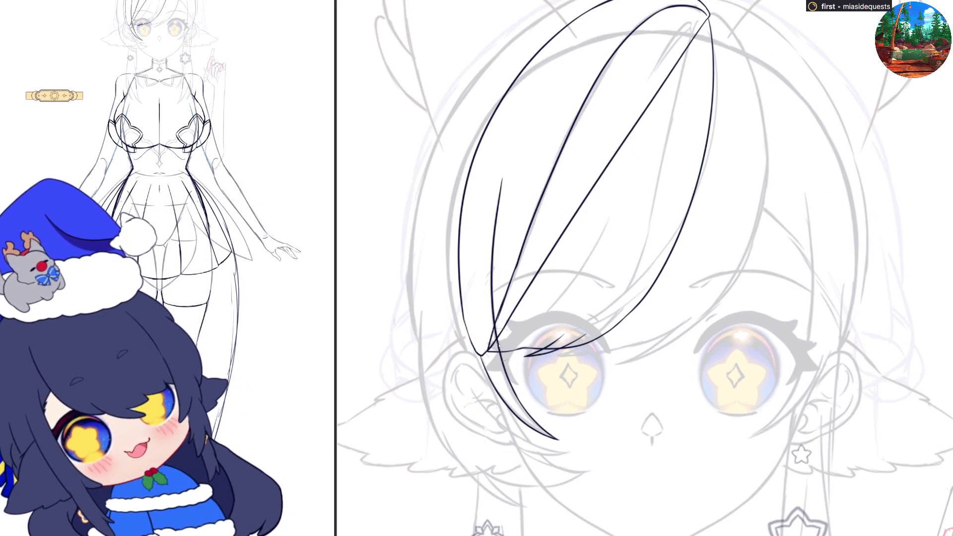
pyautogui.moveTo(480, 358)
pyautogui.mouseDown()
pyautogui.moveTo(502, 173)
pyautogui.moveTo(499, 194)
pyautogui.mouseUp()
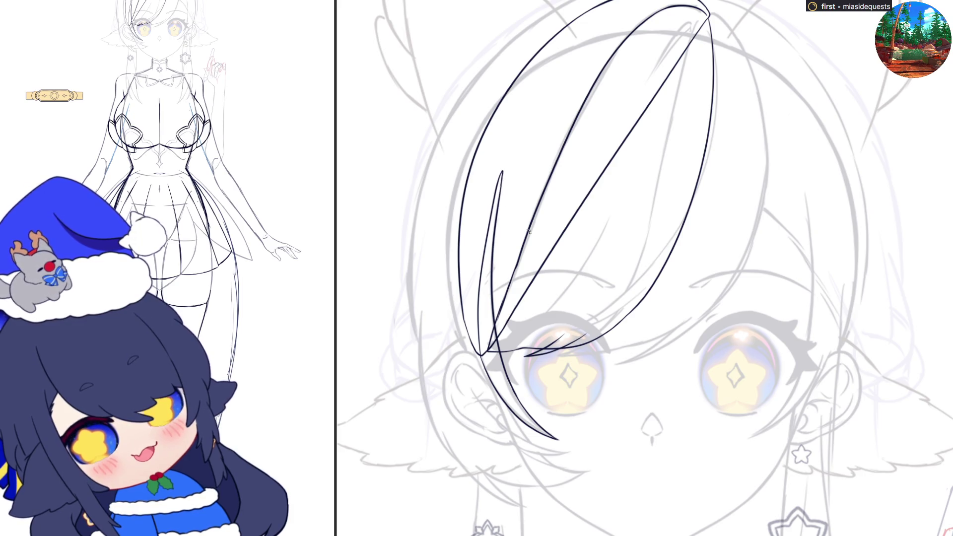
pyautogui.press('m')
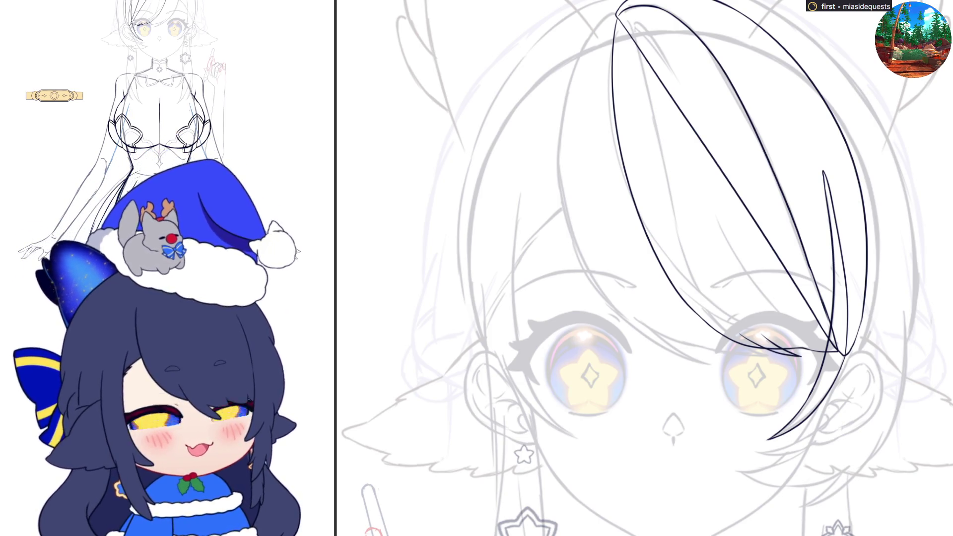
# Step: Ink a stroke below the hair strand in mirrored view
pyautogui.hotkey('ctrl', 'z')
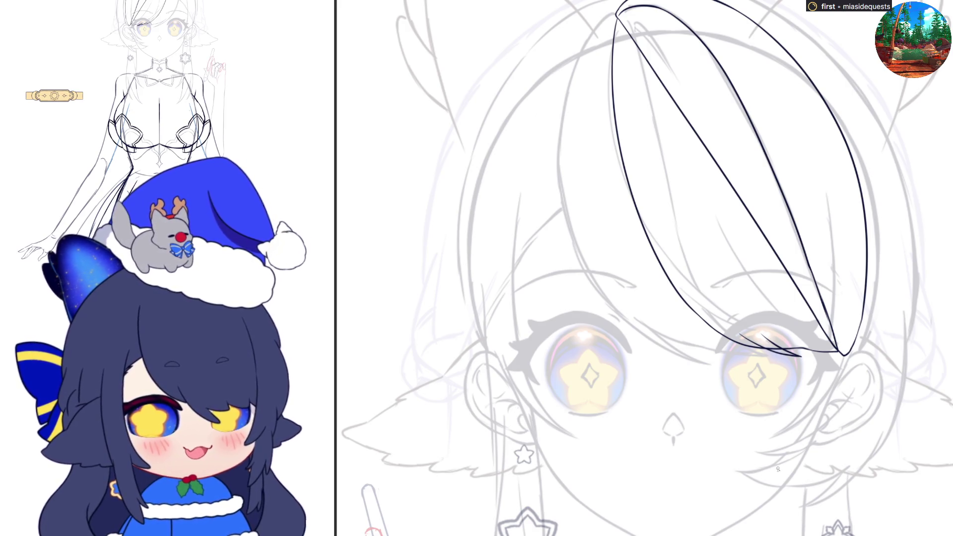
pyautogui.press('h')
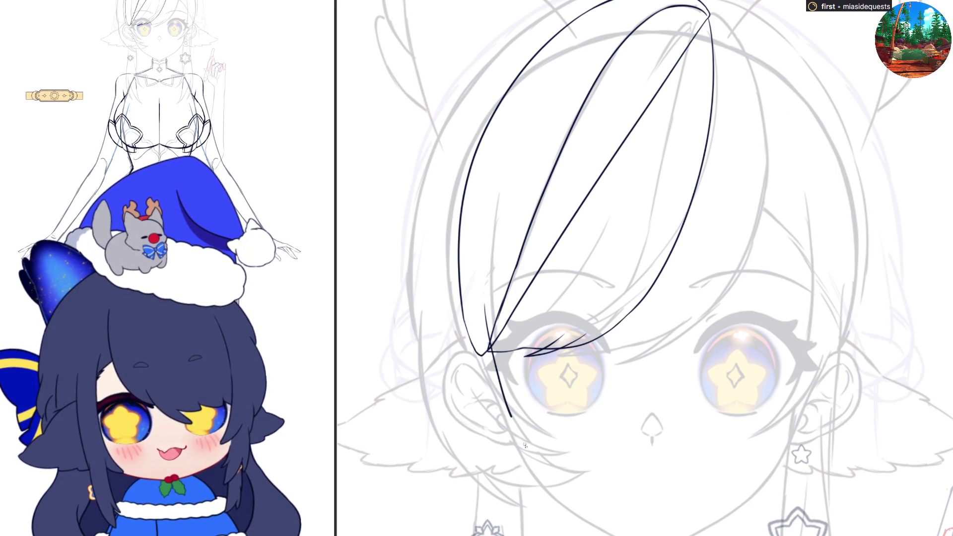
pyautogui.moveTo(481, 320)
pyautogui.mouseDown()
pyautogui.moveTo(500, 389)
pyautogui.moveTo(537, 454)
pyautogui.mouseUp()
pyautogui.hotkey('ctrl', 'z')
pyautogui.moveTo(481, 318)
pyautogui.mouseDown()
pyautogui.moveTo(517, 424)
pyautogui.moveTo(550, 463)
pyautogui.mouseUp()
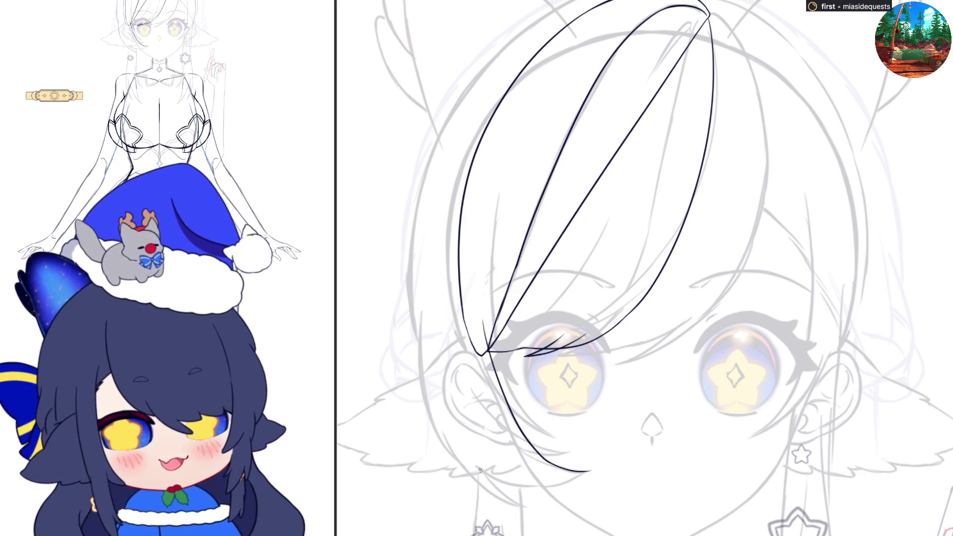
# Step: Draw the curved lower edge along the bottom of the hair strand
pyautogui.moveTo(481, 474)
pyautogui.mouseDown()
pyautogui.moveTo(560, 488)
pyautogui.moveTo(593, 476)
pyautogui.mouseUp()
pyautogui.hotkey('ctrl', 'z')
pyautogui.moveTo(491, 478); pyautogui.dragTo(553, 489)
pyautogui.hotkey('ctrl', 'z')
pyautogui.moveTo(475, 466)
pyautogui.mouseDown()
pyautogui.moveTo(538, 486)
pyautogui.moveTo(586, 472)
pyautogui.mouseUp()
pyautogui.hotkey('ctrl', 'z')
pyautogui.moveTo(475, 465)
pyautogui.mouseDown()
pyautogui.moveTo(506, 479)
pyautogui.moveTo(589, 471)
pyautogui.mouseUp()
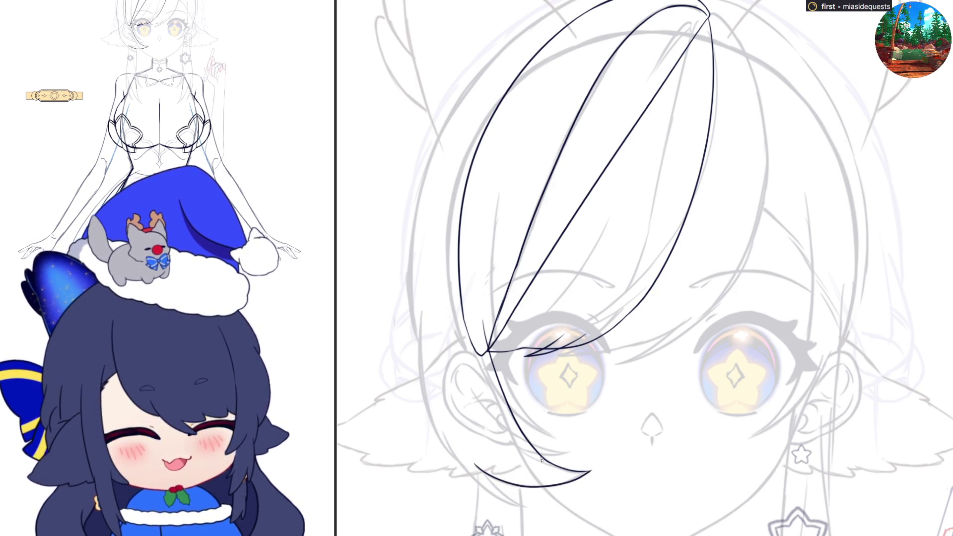
pyautogui.press('h')
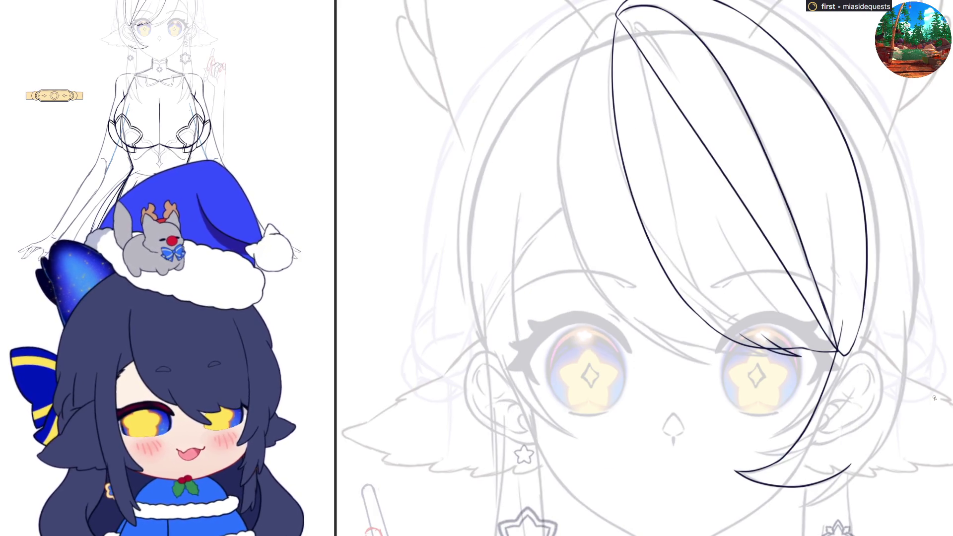
pyautogui.hotkey('ctrl', 'z')
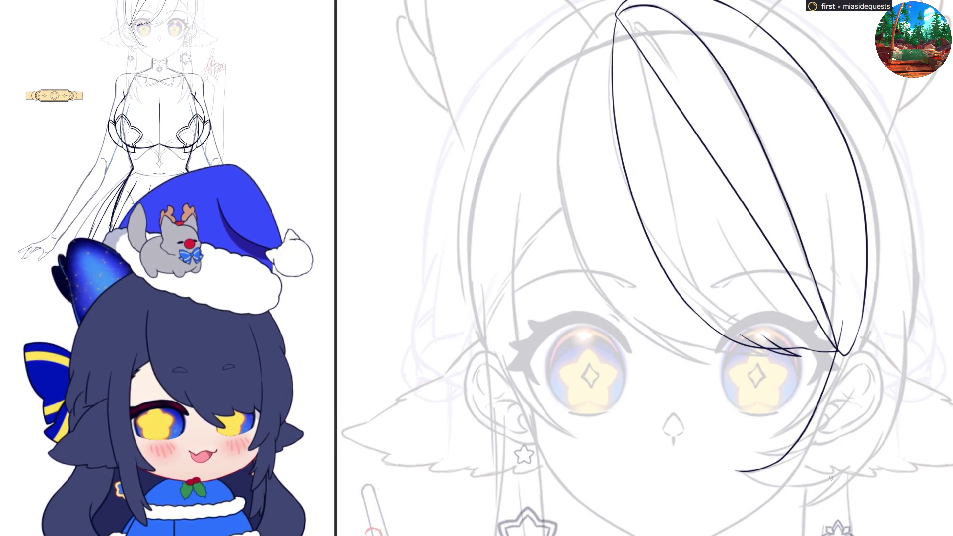
pyautogui.moveTo(843, 464); pyautogui.dragTo(735, 471)
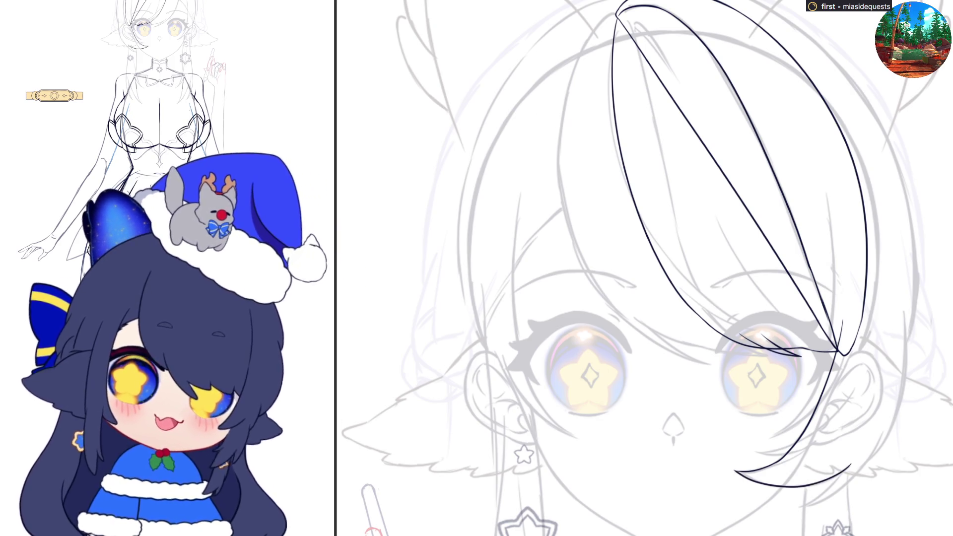
pyautogui.press('h')
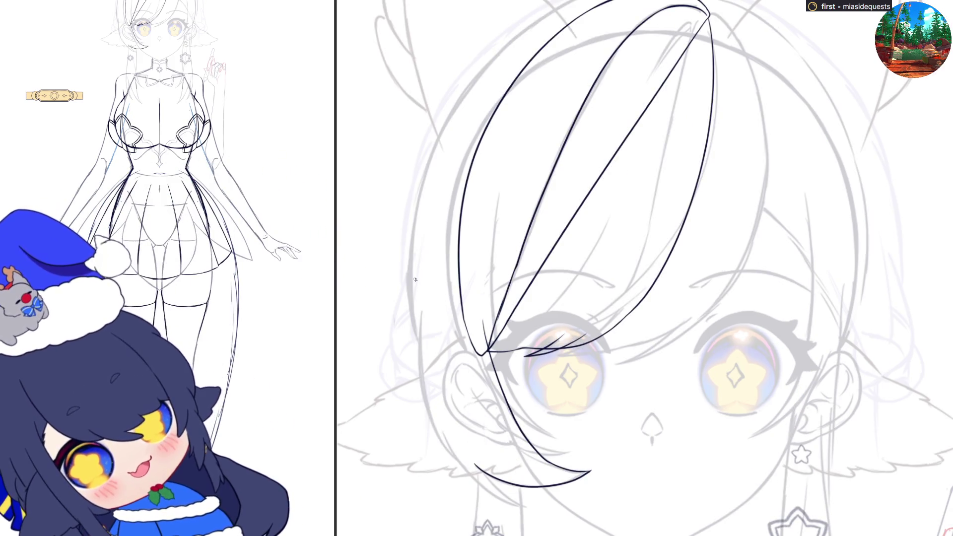
# Step: Try a long curve down the hair's left side toward the cheek
pyautogui.moveTo(421, 308); pyautogui.dragTo(420, 349)
pyautogui.hotkey('ctrl', 'z')
pyautogui.moveTo(421, 303)
pyautogui.mouseDown()
pyautogui.moveTo(424, 405)
pyautogui.moveTo(459, 475)
pyautogui.mouseUp()
pyautogui.hotkey('ctrl', 'z')
pyautogui.moveTo(421, 302); pyautogui.dragTo(419, 400)
pyautogui.hotkey('ctrl', 'z')
pyautogui.moveTo(421, 305)
pyautogui.mouseDown()
pyautogui.moveTo(427, 429)
pyautogui.moveTo(473, 473)
pyautogui.mouseUp()
pyautogui.hotkey('ctrl', 'z')
pyautogui.moveTo(421, 296)
pyautogui.mouseDown()
pyautogui.moveTo(423, 375)
pyautogui.moveTo(447, 448)
pyautogui.moveTo(419, 336)
pyautogui.moveTo(429, 416)
pyautogui.moveTo(461, 464)
pyautogui.moveTo(501, 483)
pyautogui.mouseUp()
pyautogui.hotkey('ctrl', 'z')
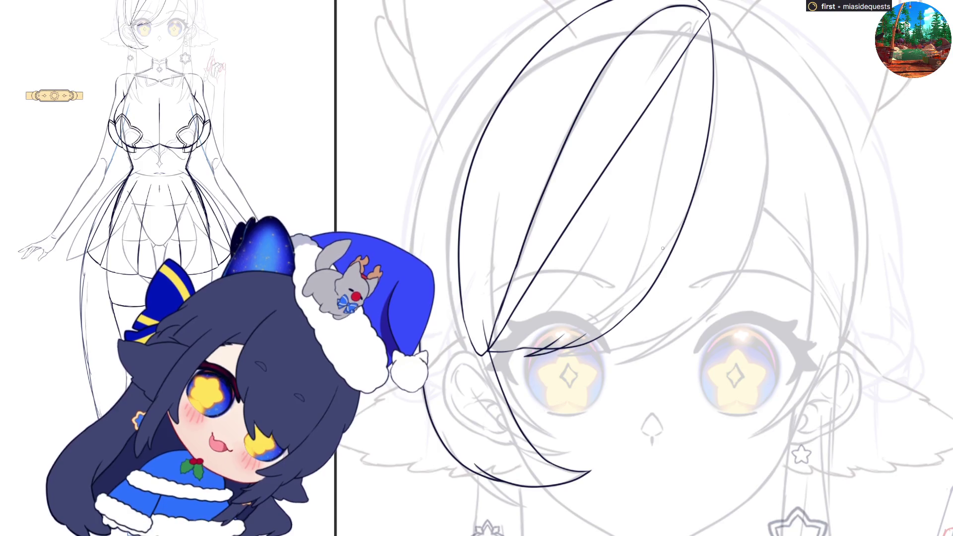
# Step: Ink the left outer hair edge in one long stroke down past the ear
pyautogui.moveTo(422, 300); pyautogui.dragTo(437, 436)
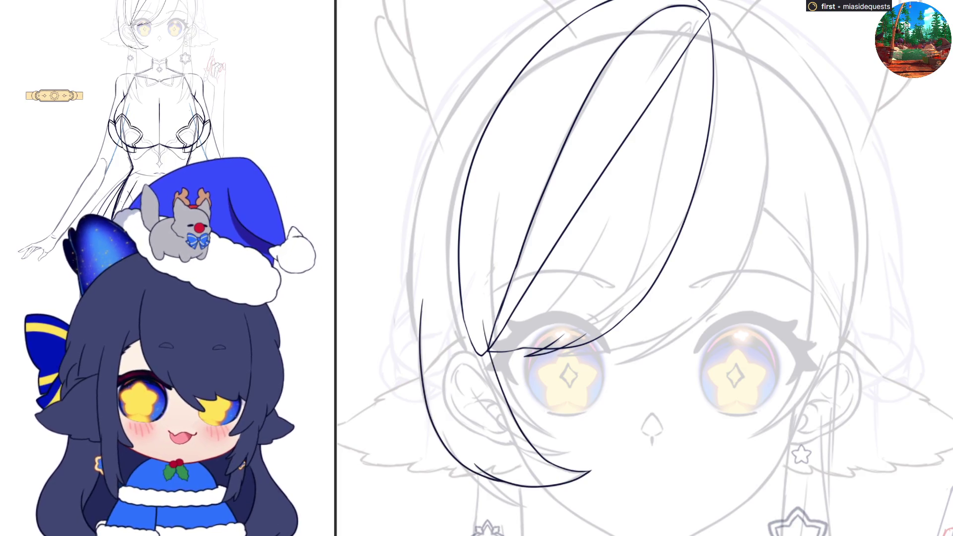
pyautogui.press('h')
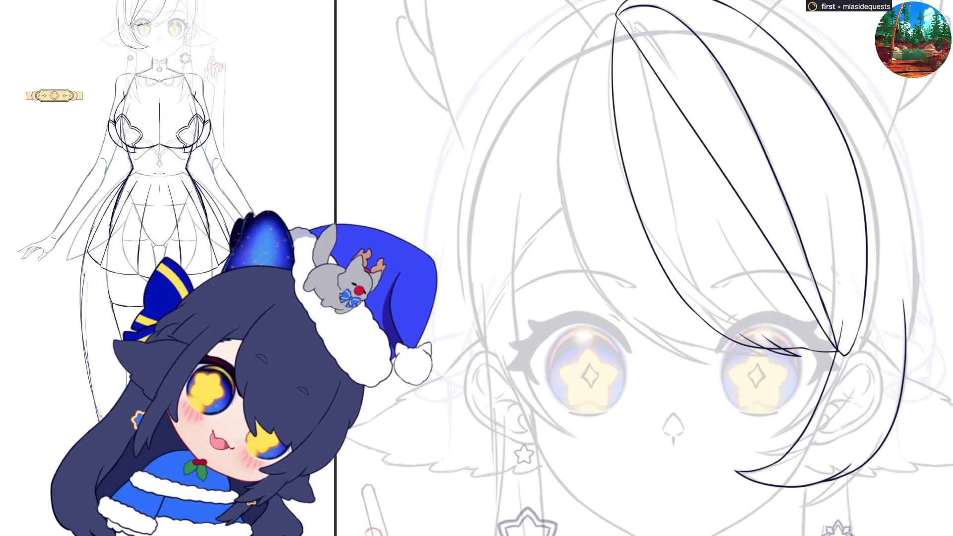
# Step: Ink a strand line running down from the left ear
pyautogui.press('h')
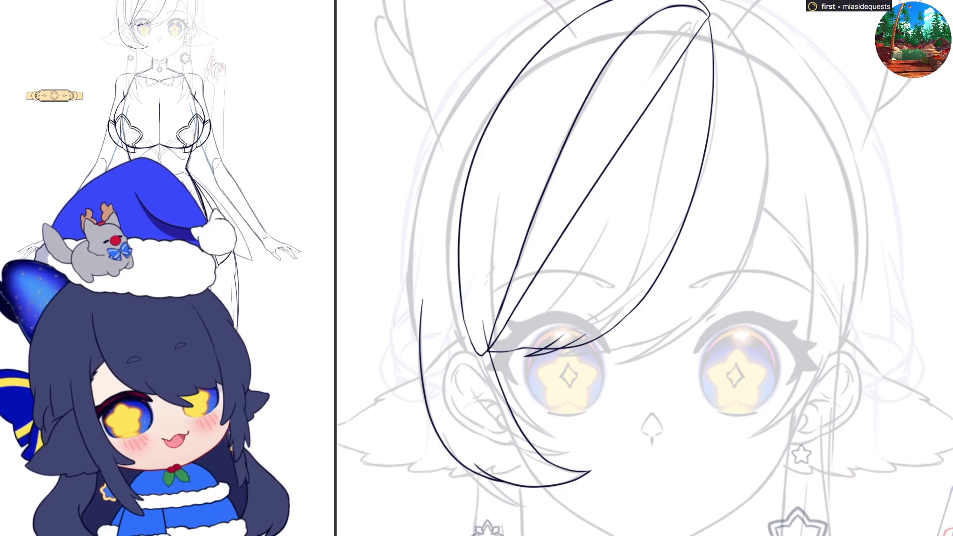
pyautogui.moveTo(469, 381); pyautogui.dragTo(500, 424)
pyautogui.hotkey('ctrl', 'z')
pyautogui.moveTo(467, 382)
pyautogui.mouseDown()
pyautogui.moveTo(486, 409)
pyautogui.moveTo(546, 451)
pyautogui.moveTo(569, 452)
pyautogui.mouseUp()
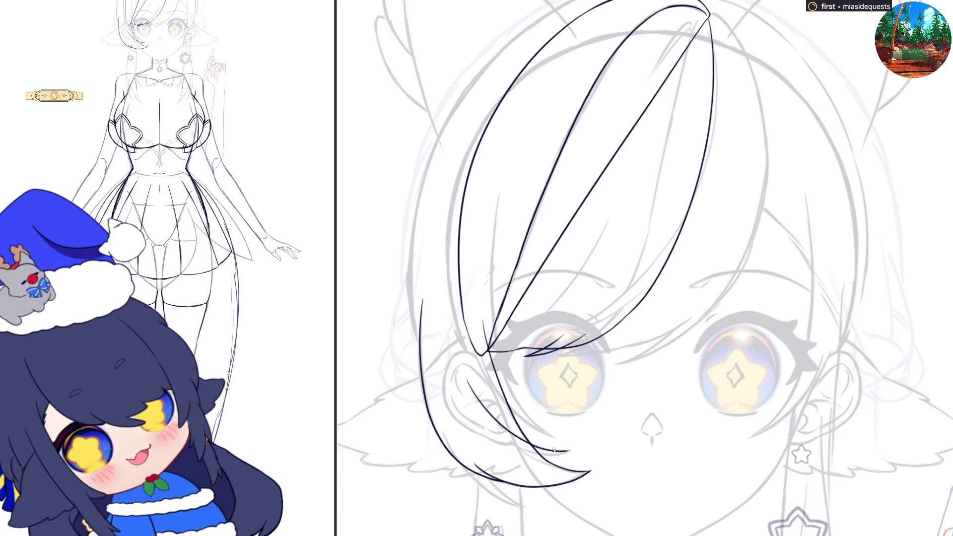
# Step: Add two strand lines to the lower-left lock, ending in tapering tips near the cheek
pyautogui.moveTo(499, 439)
pyautogui.mouseDown()
pyautogui.moveTo(530, 450)
pyautogui.moveTo(573, 447)
pyautogui.mouseUp()
pyautogui.hotkey('ctrl', 'z')
pyautogui.moveTo(500, 436); pyautogui.dragTo(572, 450)
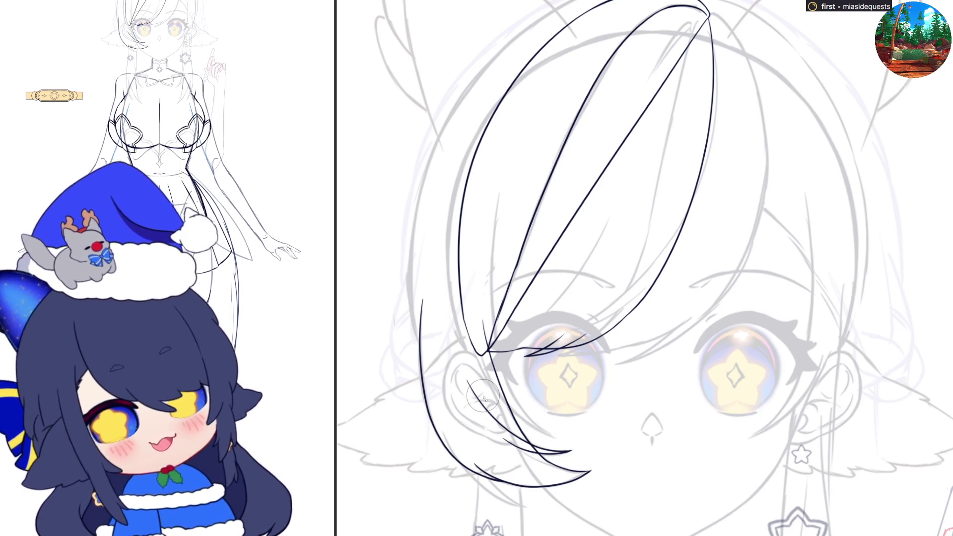
pyautogui.moveTo(443, 432)
pyautogui.mouseDown()
pyautogui.moveTo(491, 497)
pyautogui.moveTo(445, 436)
pyautogui.moveTo(493, 497)
pyautogui.moveTo(532, 507)
pyautogui.moveTo(474, 455)
pyautogui.moveTo(516, 506)
pyautogui.mouseUp()
pyautogui.hotkey('ctrl', 'z')
pyautogui.hotkey('ctrl', 'z')
pyautogui.hotkey('ctrl', 'z')
pyautogui.moveTo(478, 466)
pyautogui.mouseDown()
pyautogui.moveTo(506, 497)
pyautogui.moveTo(534, 509)
pyautogui.mouseUp()
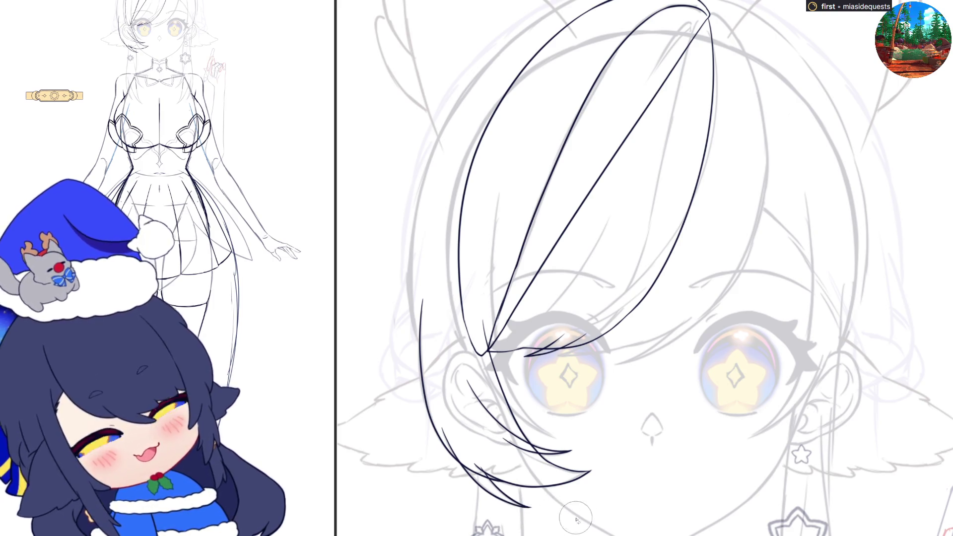
pyautogui.press('h')
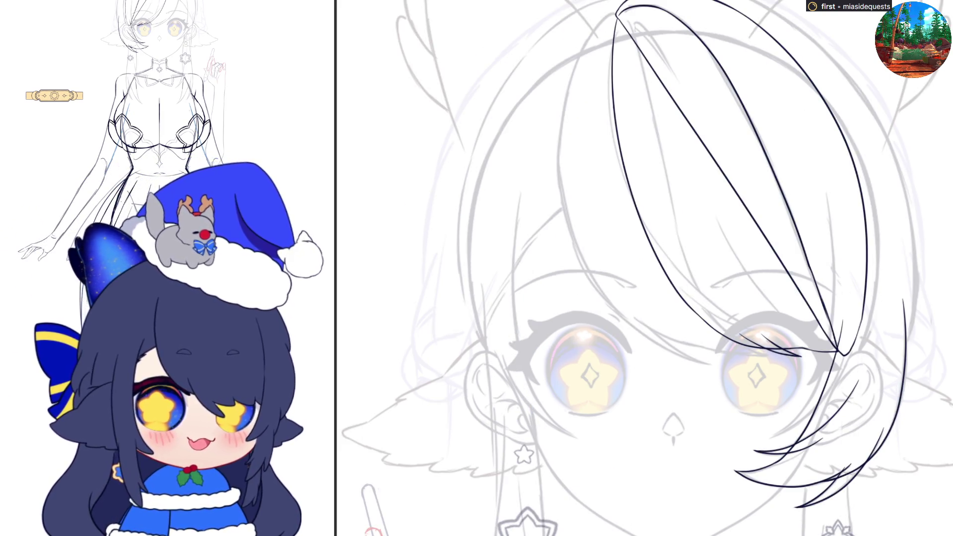
pyautogui.press('h')
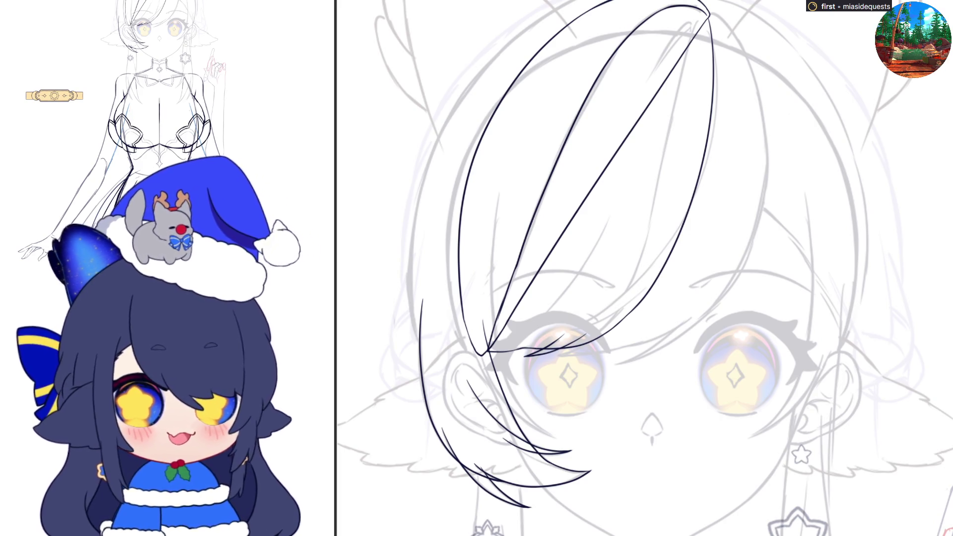
# Step: Ink the crown curve, skew it with Ctrl+T, and extend the outline down the side
pyautogui.press('h')
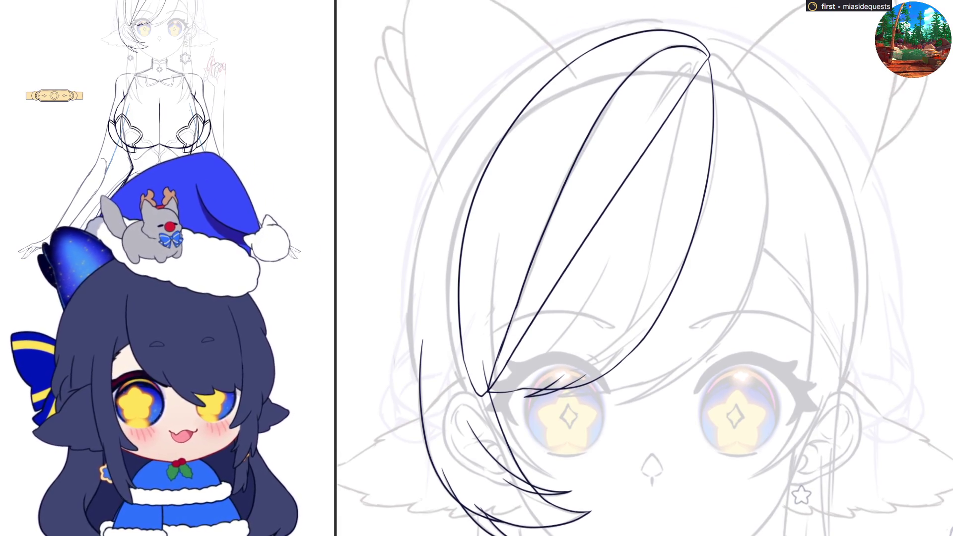
pyautogui.moveTo(631, 26); pyautogui.dragTo(694, 18)
pyautogui.hotkey('ctrl', 'z')
pyautogui.moveTo(629, 26)
pyautogui.mouseDown()
pyautogui.moveTo(714, 19)
pyautogui.moveTo(842, 101)
pyautogui.moveTo(911, 226)
pyautogui.mouseUp()
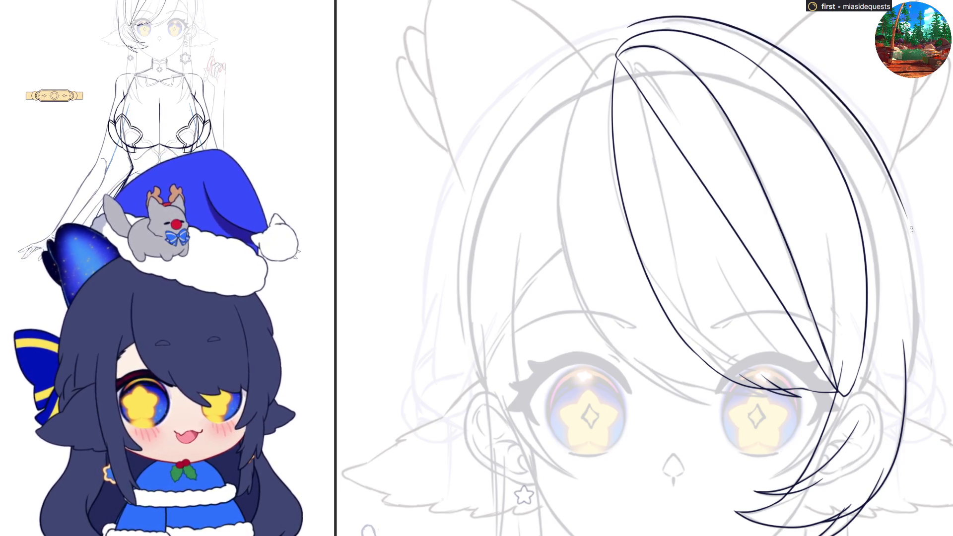
pyautogui.hotkey('ctrl', 't')
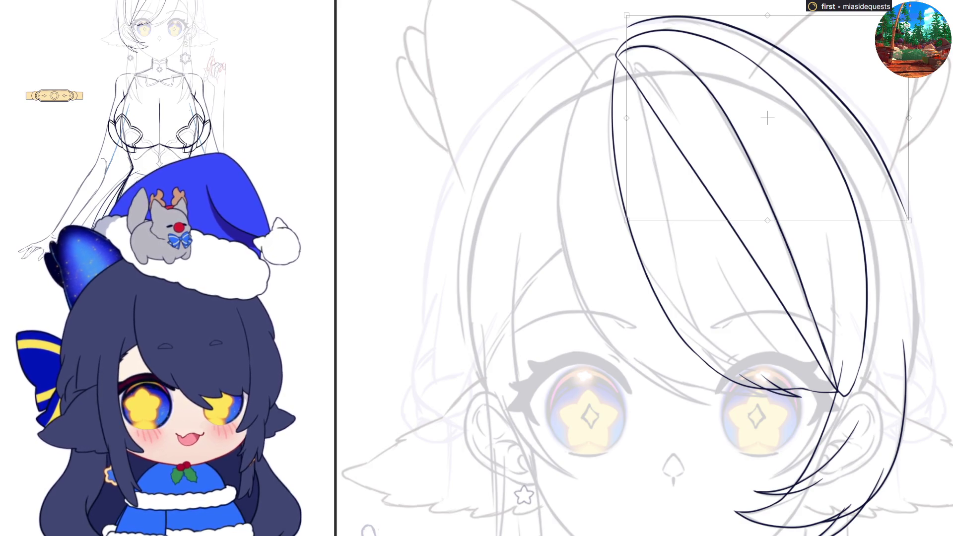
pyautogui.moveTo(911, 151); pyautogui.dragTo(916, 151)
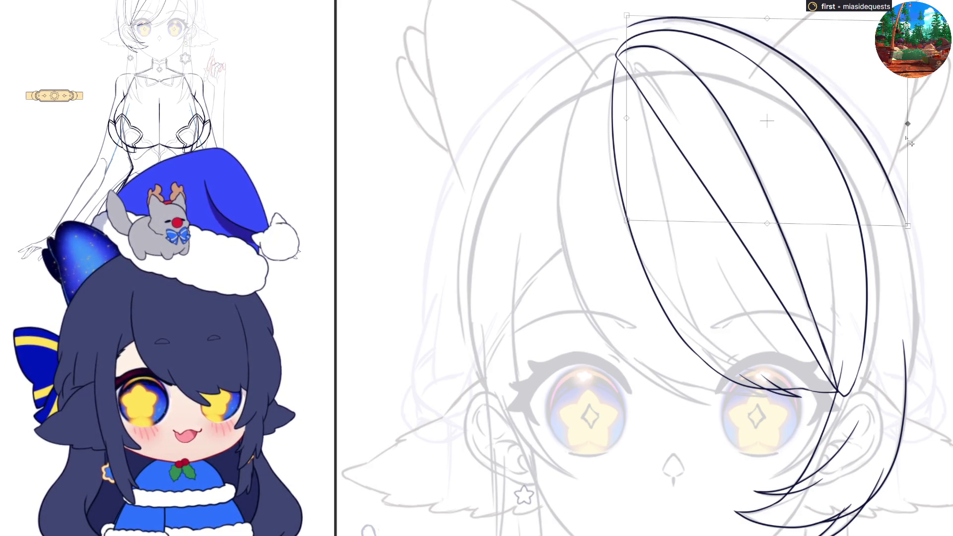
pyautogui.press('Return')
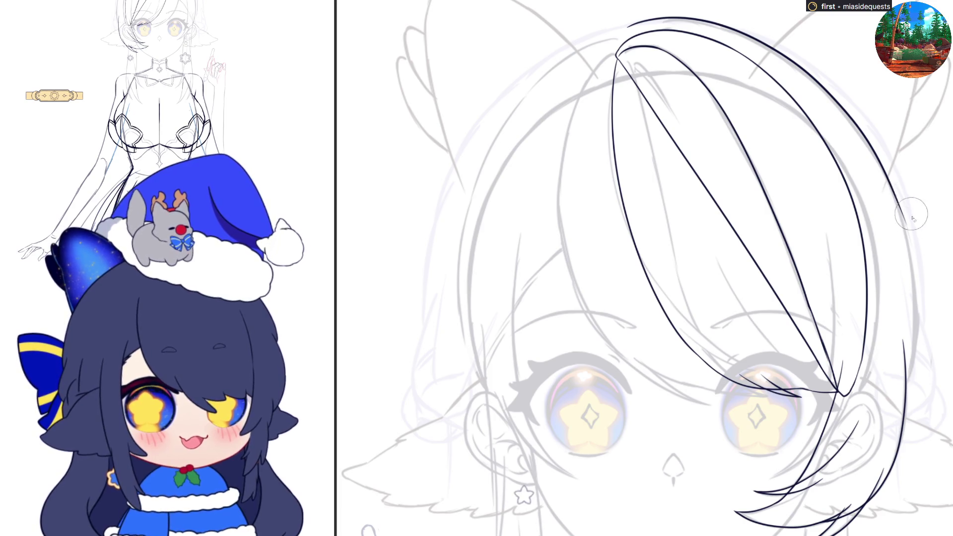
pyautogui.moveTo(897, 204)
pyautogui.mouseDown()
pyautogui.moveTo(918, 322)
pyautogui.moveTo(901, 412)
pyautogui.mouseUp()
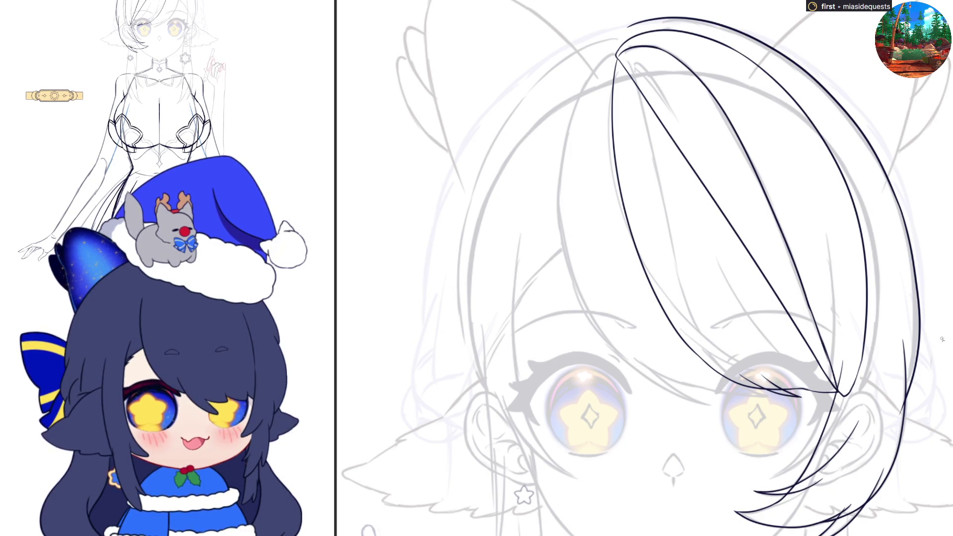
pyautogui.press('m')
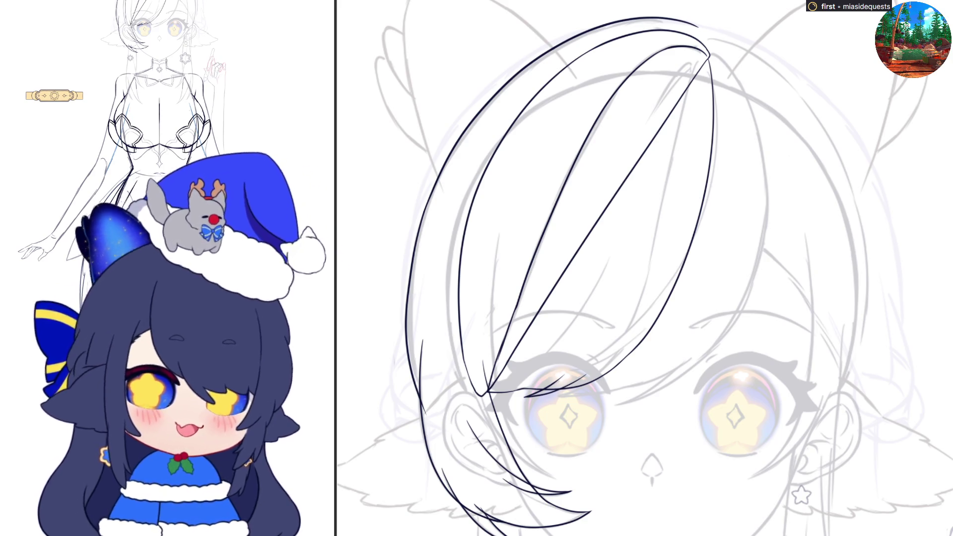
# Step: Draw several bang strands across the forehead, one ending above the eye
pyautogui.moveTo(501, 211); pyautogui.dragTo(558, 481)
pyautogui.hotkey('ctrl', 'z')
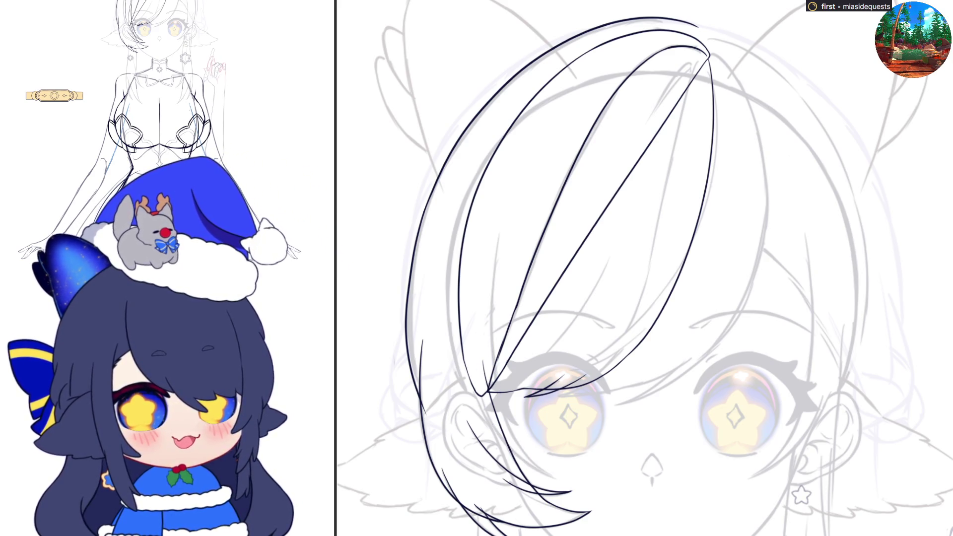
pyautogui.moveTo(501, 211); pyautogui.dragTo(558, 482)
pyautogui.moveTo(709, 55); pyautogui.dragTo(555, 396)
pyautogui.moveTo(715, 74); pyautogui.dragTo(566, 372)
pyautogui.moveTo(707, 345); pyautogui.dragTo(609, 406)
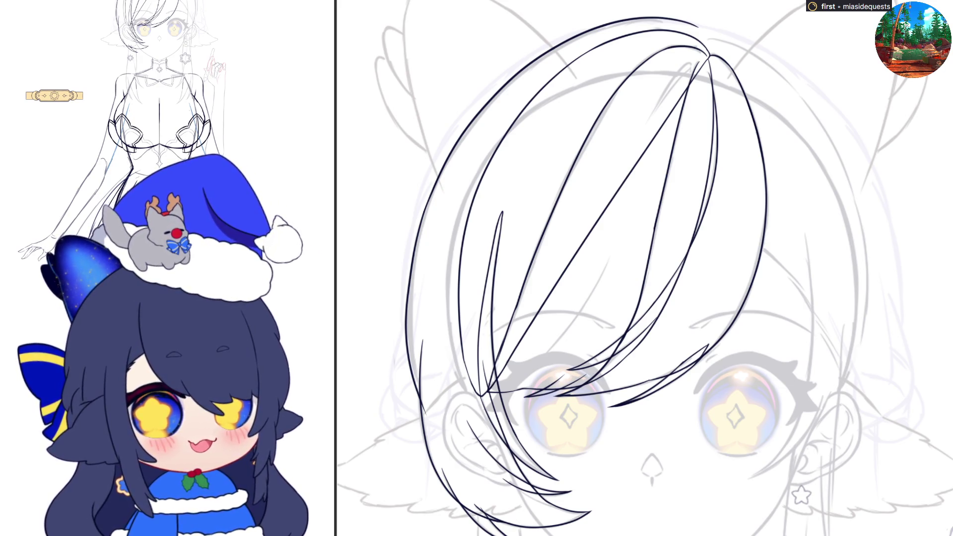
# Step: Ink a diagonal bang strand extending down toward the right eye
pyautogui.moveTo(746, 238); pyautogui.dragTo(801, 291)
pyautogui.hotkey('ctrl', 'z')
pyautogui.moveTo(744, 238)
pyautogui.mouseDown()
pyautogui.moveTo(810, 300)
pyautogui.moveTo(840, 375)
pyautogui.mouseUp()
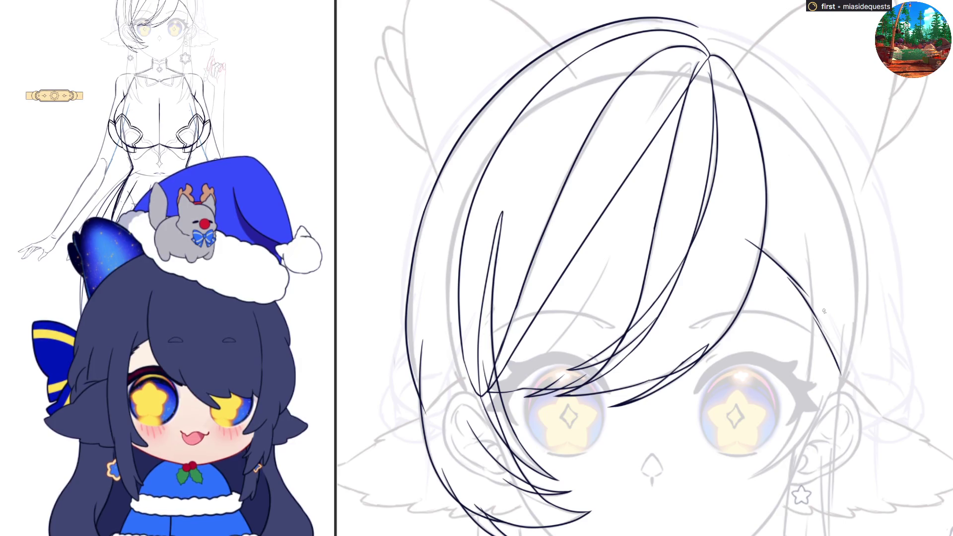
pyautogui.moveTo(819, 336); pyautogui.dragTo(841, 392)
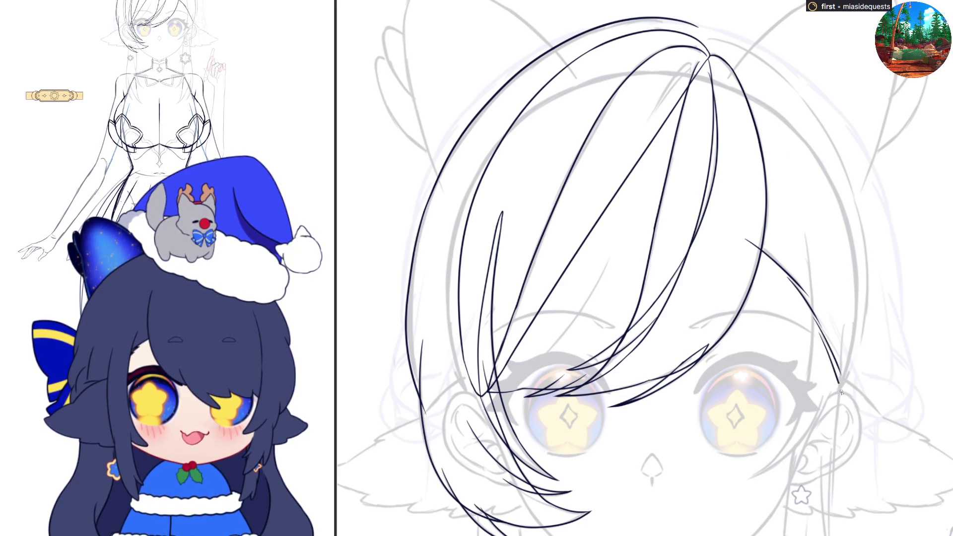
pyautogui.press('h')
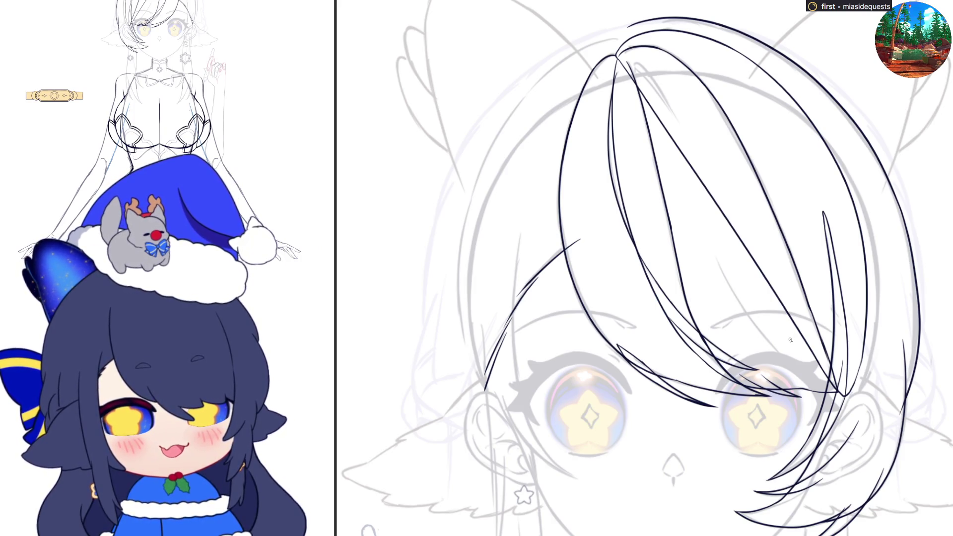
pyautogui.press('h')
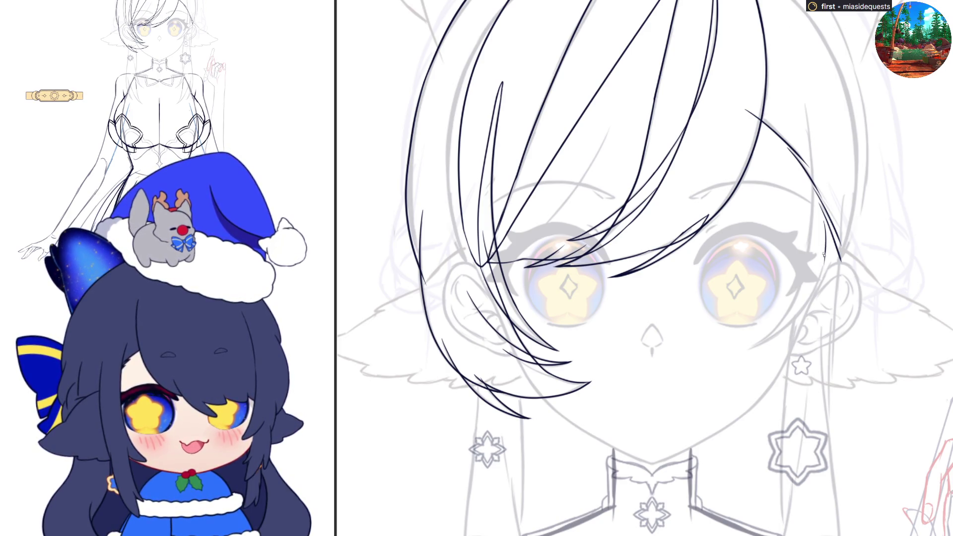
# Step: Ink a curved strand beside the right eye's outer edge
pyautogui.moveTo(822, 257); pyautogui.dragTo(801, 322)
pyautogui.hotkey('ctrl', 'z')
pyautogui.moveTo(825, 258); pyautogui.dragTo(796, 343)
pyautogui.hotkey('ctrl', 'z')
pyautogui.moveTo(823, 251); pyautogui.dragTo(799, 327)
pyautogui.hotkey('ctrl', 'z')
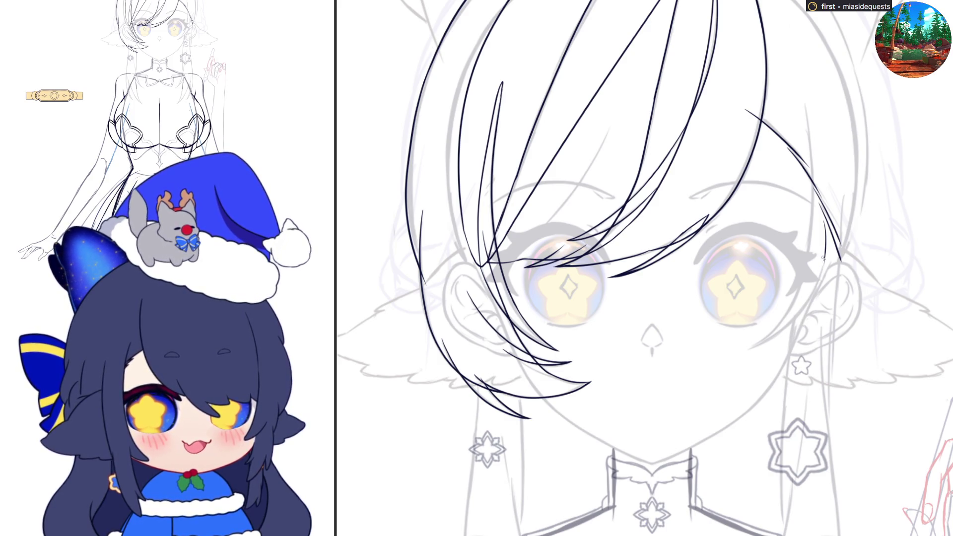
pyautogui.moveTo(824, 261)
pyautogui.mouseDown()
pyautogui.moveTo(802, 326)
pyautogui.moveTo(838, 255)
pyautogui.mouseUp()
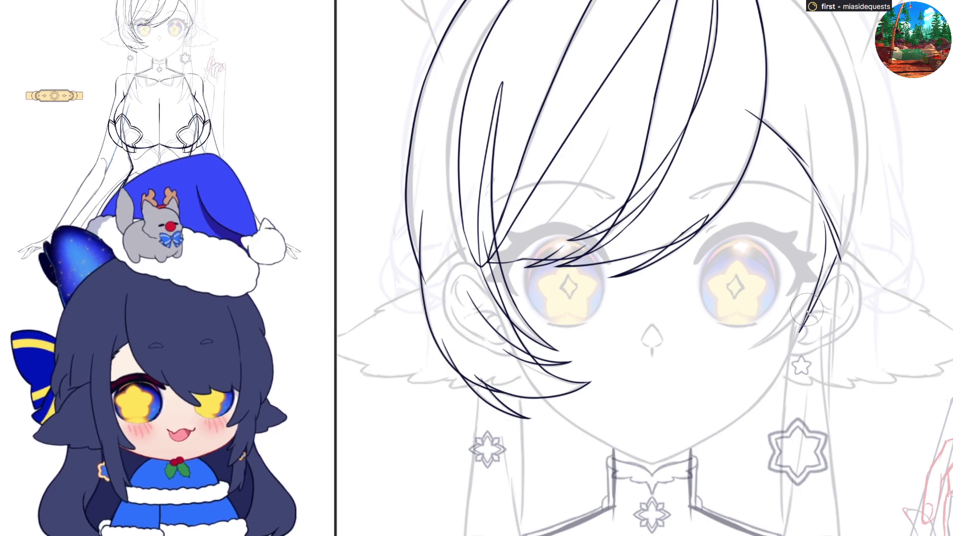
# Step: Scroll the canvas down to review the inked front bangs
pyautogui.scroll(-3, 806, 312)
# Step: Undo the stray stroke beside the face and flip the canvas to check the drawing
pyautogui.scroll(3, 843, 119)
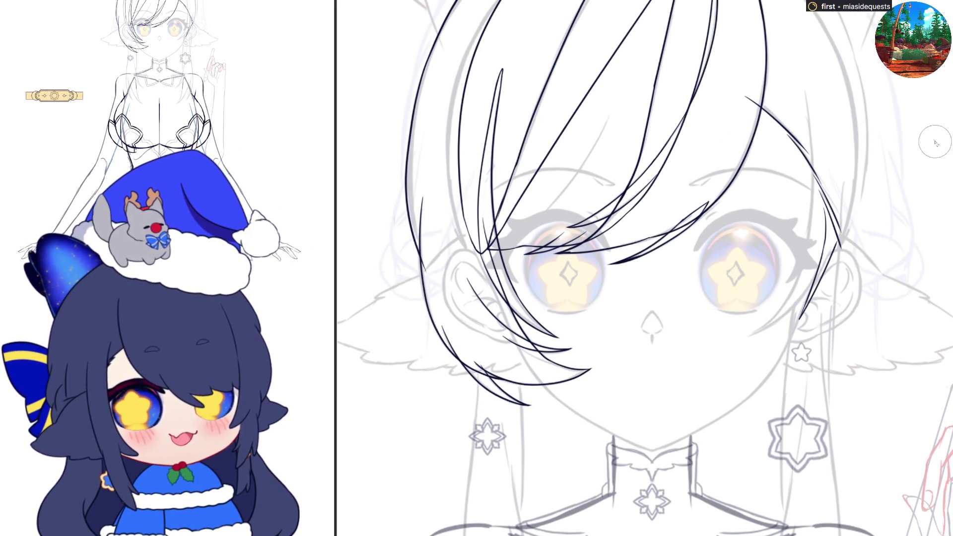
pyautogui.hotkey('ctrl', 'z')
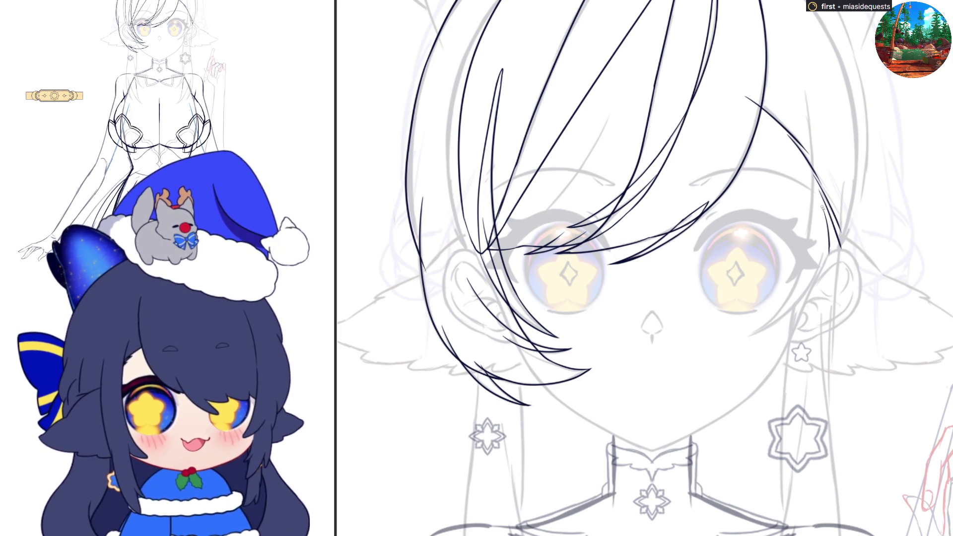
pyautogui.press('h')
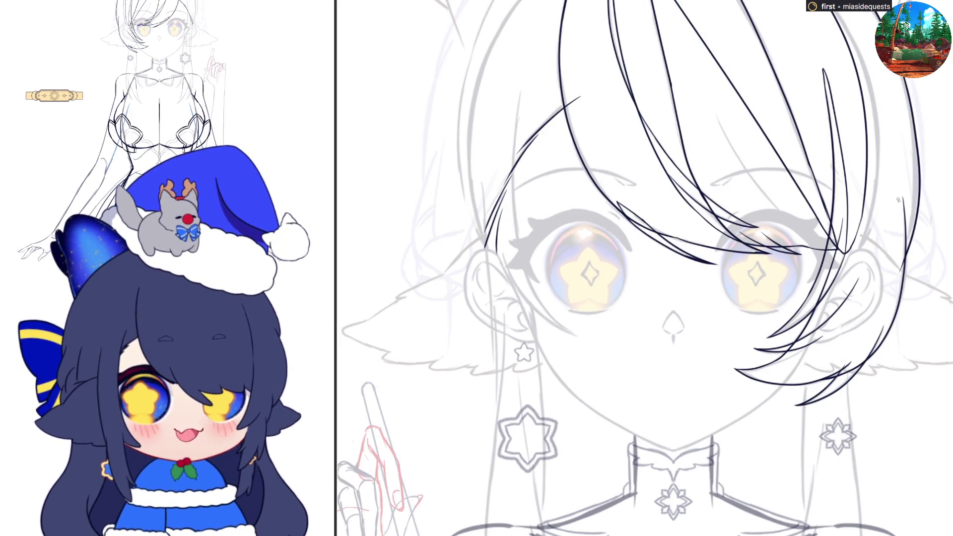
pyautogui.press('h')
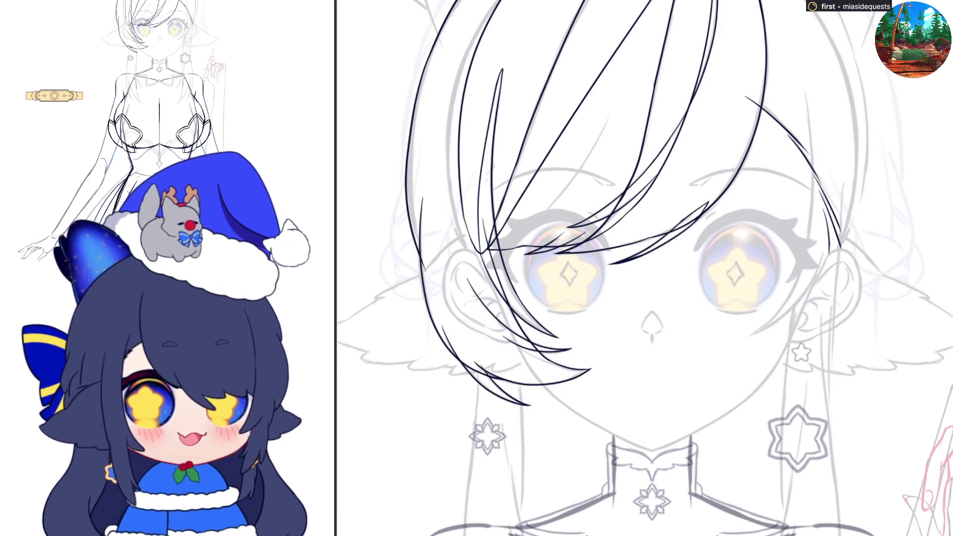
pyautogui.scroll(3, 645, 268)
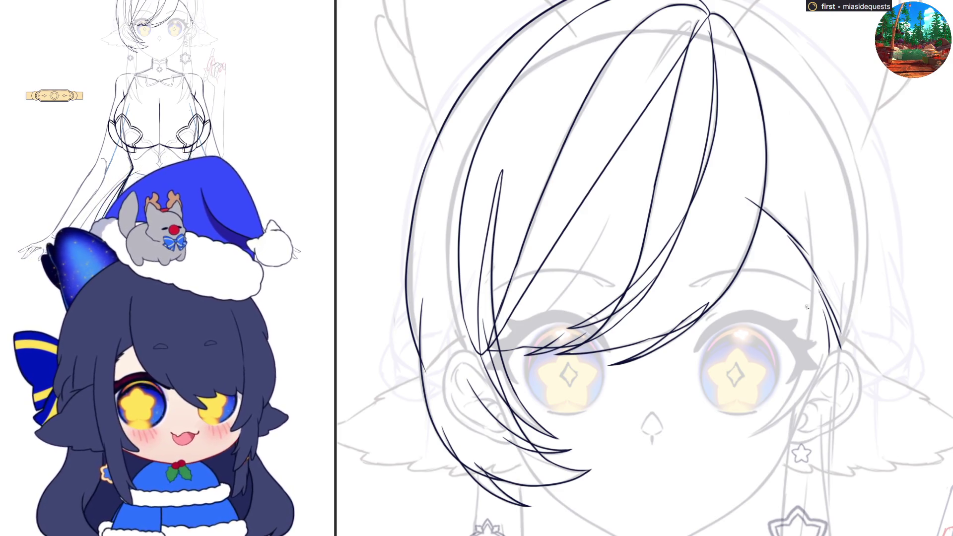
pyautogui.scroll(-2, 774, 366)
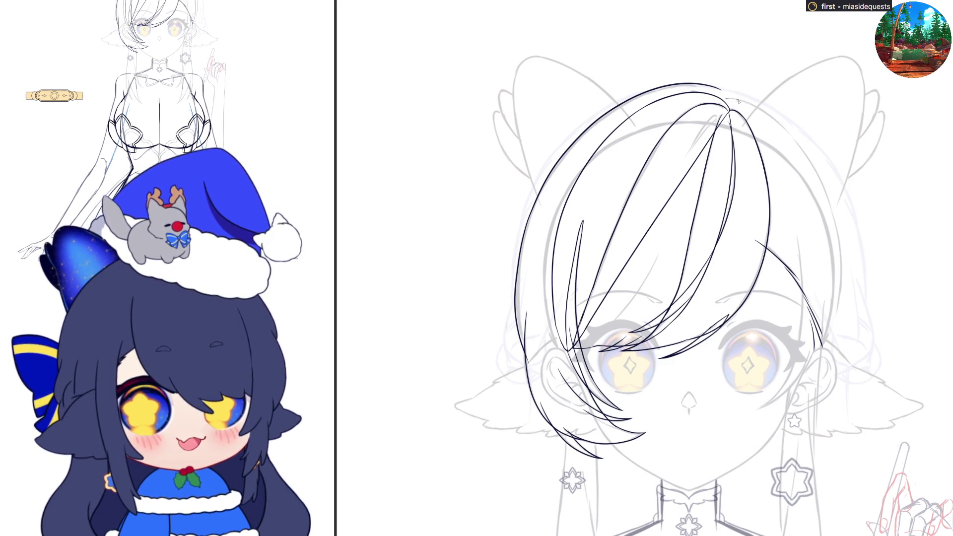
# Step: Draw the outer hair contour down the side of the head, then hide the bang strokes
pyautogui.moveTo(727, 99)
pyautogui.mouseDown()
pyautogui.moveTo(821, 179)
pyautogui.moveTo(846, 298)
pyautogui.mouseUp()
pyautogui.press('m')
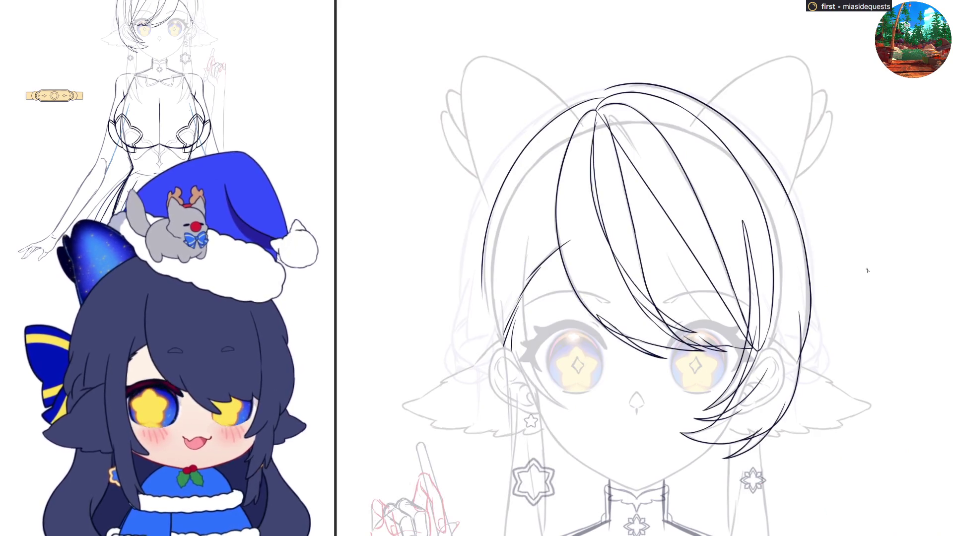
pyautogui.press('m')
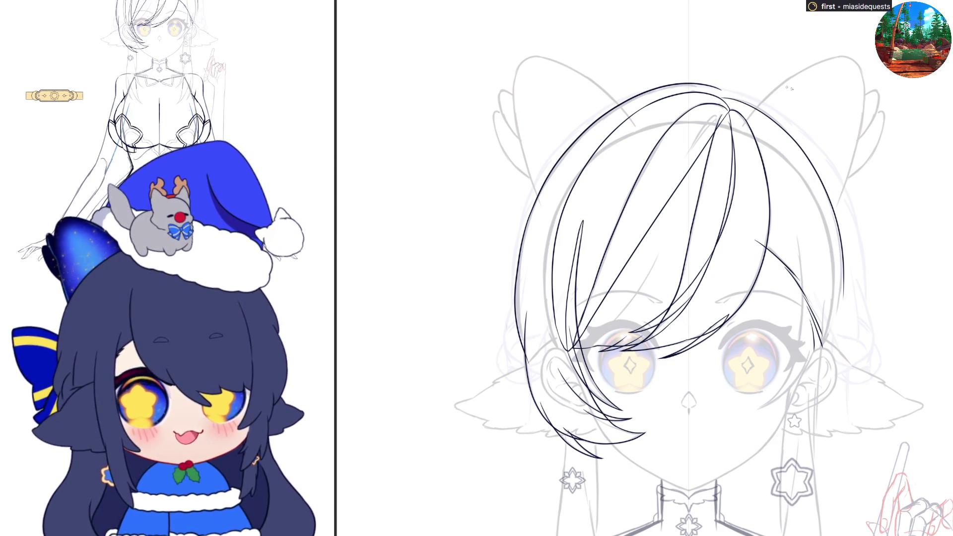
pyautogui.hotkey('ctrl', 'z')
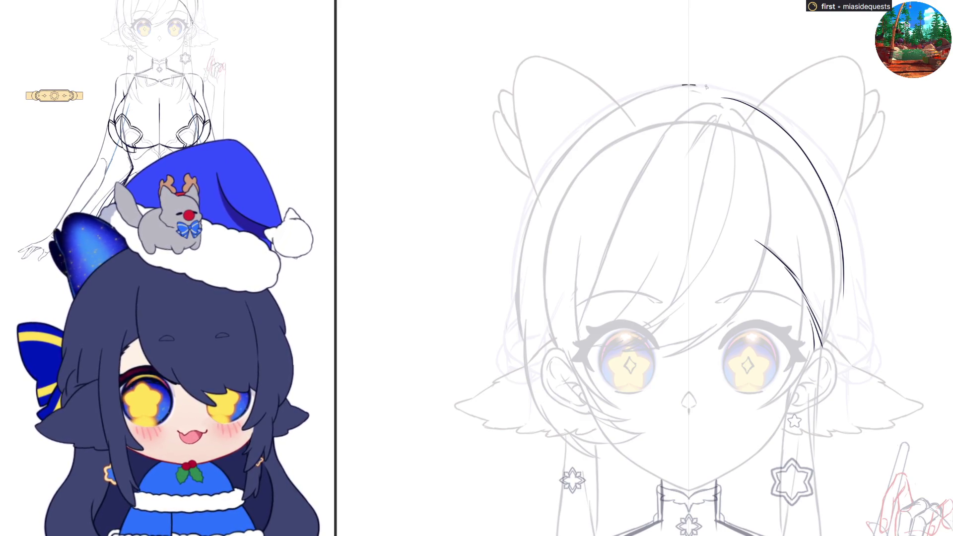
# Step: Draw the mirrored side hair outline rising from the cheek up toward the crown
pyautogui.moveTo(668, 87)
pyautogui.mouseDown()
pyautogui.moveTo(739, 98)
pyautogui.moveTo(712, 88)
pyautogui.moveTo(766, 106)
pyautogui.moveTo(783, 122)
pyautogui.mouseUp()
pyautogui.hotkey('ctrl', 'z')
pyautogui.hotkey('ctrl', 'z')
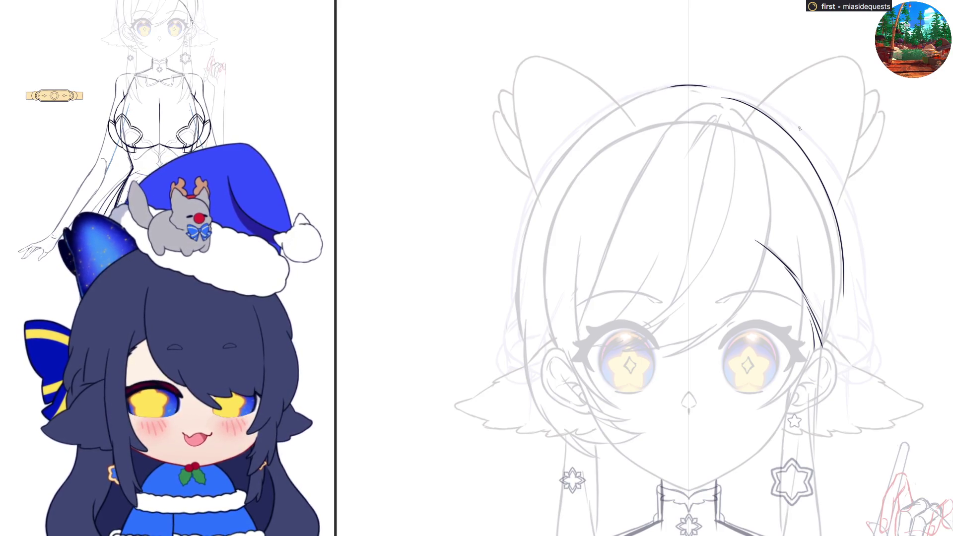
pyautogui.scroll(3, 479, 218)
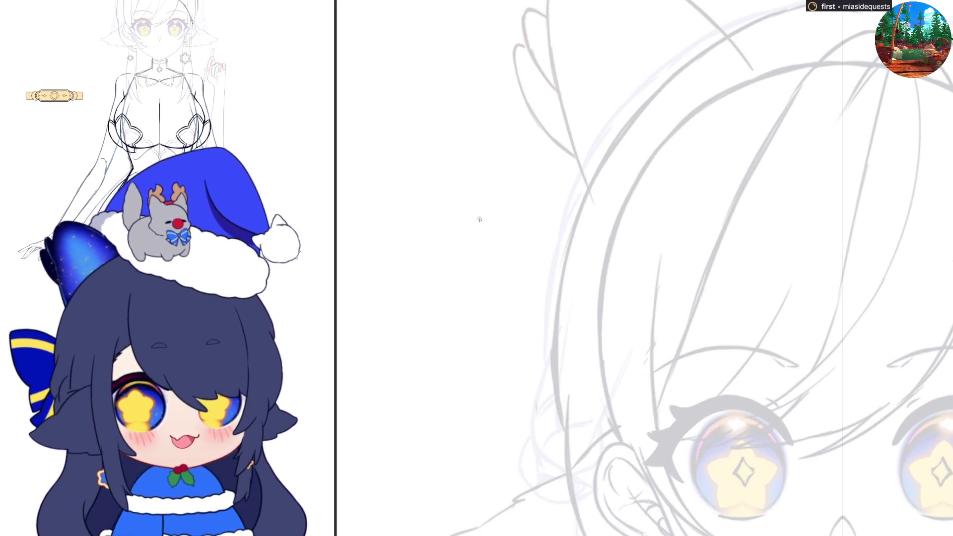
pyautogui.moveTo(544, 363)
pyautogui.mouseDown()
pyautogui.moveTo(550, 254)
pyautogui.moveTo(689, 35)
pyautogui.mouseUp()
pyautogui.hotkey('ctrl', 'z')
pyautogui.moveTo(542, 364)
pyautogui.mouseDown()
pyautogui.moveTo(549, 255)
pyautogui.moveTo(650, 73)
pyautogui.moveTo(758, 1)
pyautogui.mouseUp()
pyautogui.hotkey('ctrl', 'z')
pyautogui.moveTo(542, 371)
pyautogui.mouseDown()
pyautogui.moveTo(557, 241)
pyautogui.moveTo(686, 52)
pyautogui.moveTo(546, 366)
pyautogui.moveTo(549, 276)
pyautogui.moveTo(569, 218)
pyautogui.mouseUp()
pyautogui.hotkey('ctrl', 'z')
pyautogui.hotkey('ctrl', 'z')
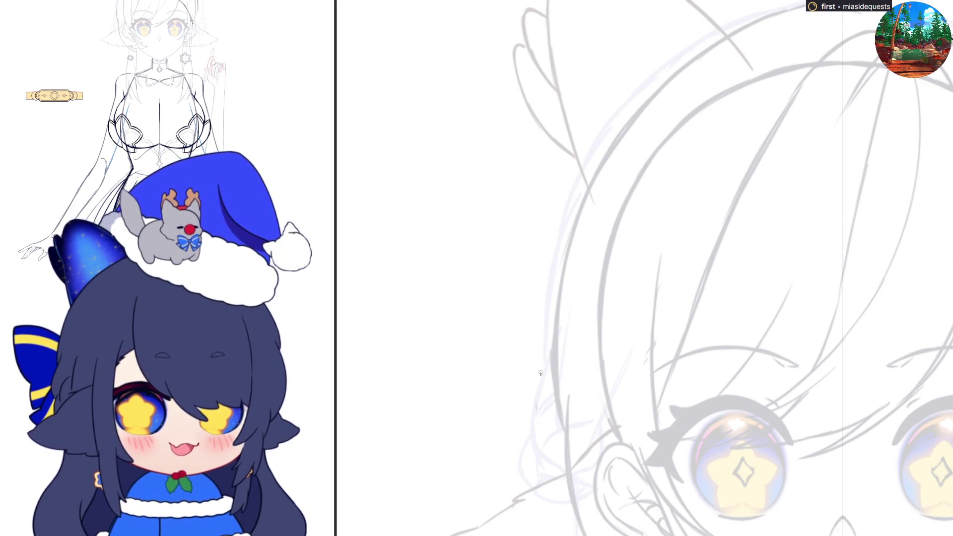
pyautogui.moveTo(543, 369)
pyautogui.mouseDown()
pyautogui.moveTo(548, 265)
pyautogui.moveTo(637, 91)
pyautogui.mouseUp()
pyautogui.hotkey('ctrl', 'z')
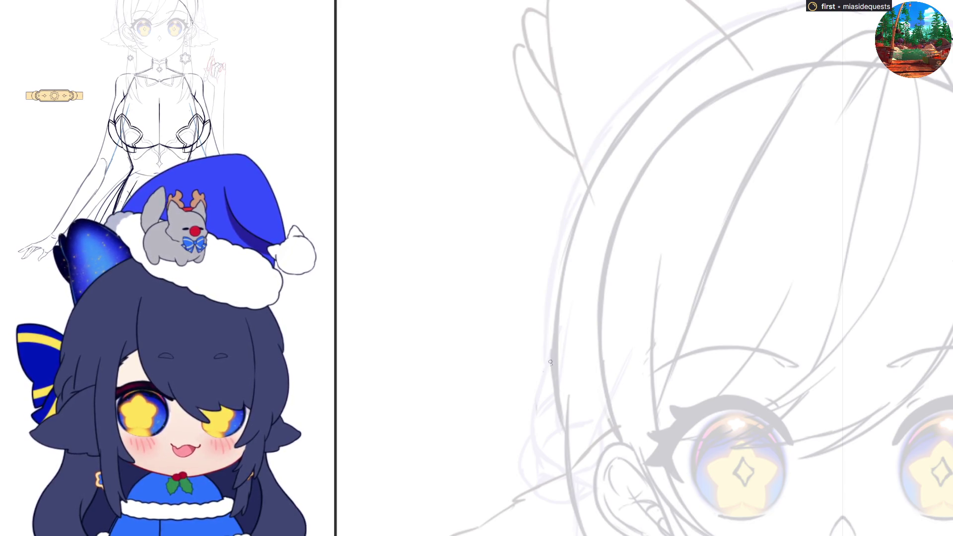
pyautogui.moveTo(544, 370)
pyautogui.mouseDown()
pyautogui.moveTo(549, 253)
pyautogui.moveTo(664, 63)
pyautogui.mouseUp()
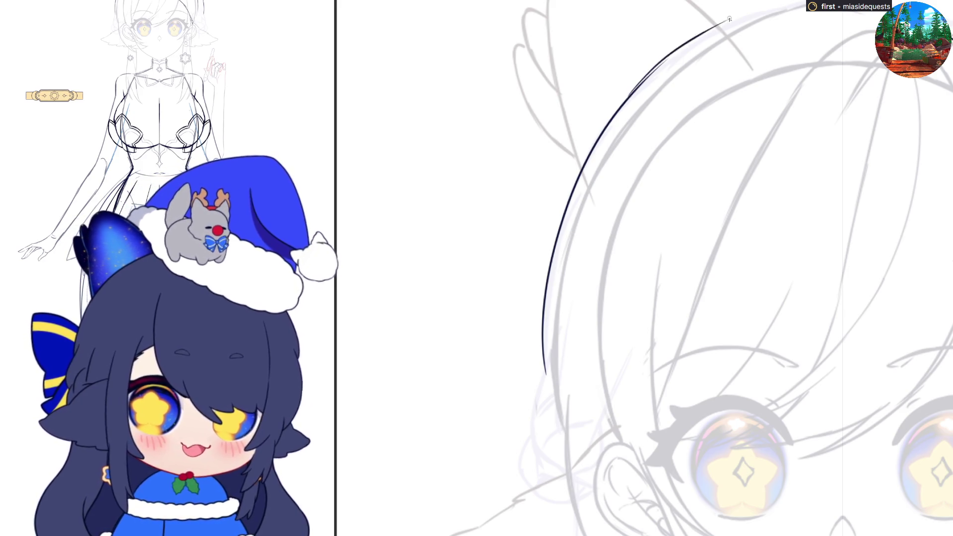
# Step: Extend the outline over the crown into an arc joining the right-side outline
pyautogui.moveTo(627, 97); pyautogui.dragTo(685, 46)
pyautogui.hotkey('ctrl', 'z')
pyautogui.moveTo(638, 87)
pyautogui.mouseDown()
pyautogui.moveTo(690, 43)
pyautogui.moveTo(806, 2)
pyautogui.mouseUp()
pyautogui.moveTo(816, 36)
pyautogui.mouseDown()
pyautogui.moveTo(458, 36)
pyautogui.moveTo(526, 4)
pyautogui.moveTo(610, 35)
pyautogui.mouseUp()
pyautogui.hotkey('ctrl', 'z')
pyautogui.moveTo(536, 5); pyautogui.dragTo(651, 57)
pyautogui.hotkey('ctrl', 'z')
pyautogui.moveTo(538, 5); pyautogui.dragTo(633, 48)
pyautogui.hotkey('ctrl', 'z')
pyautogui.hotkey('ctrl', 'z')
pyautogui.moveTo(528, 4); pyautogui.dragTo(613, 35)
pyautogui.hotkey('ctrl', 'z')
pyautogui.moveTo(525, 2); pyautogui.dragTo(656, 60)
pyautogui.moveTo(617, 36); pyautogui.dragTo(665, 62)
pyautogui.hotkey('ctrl', 'z')
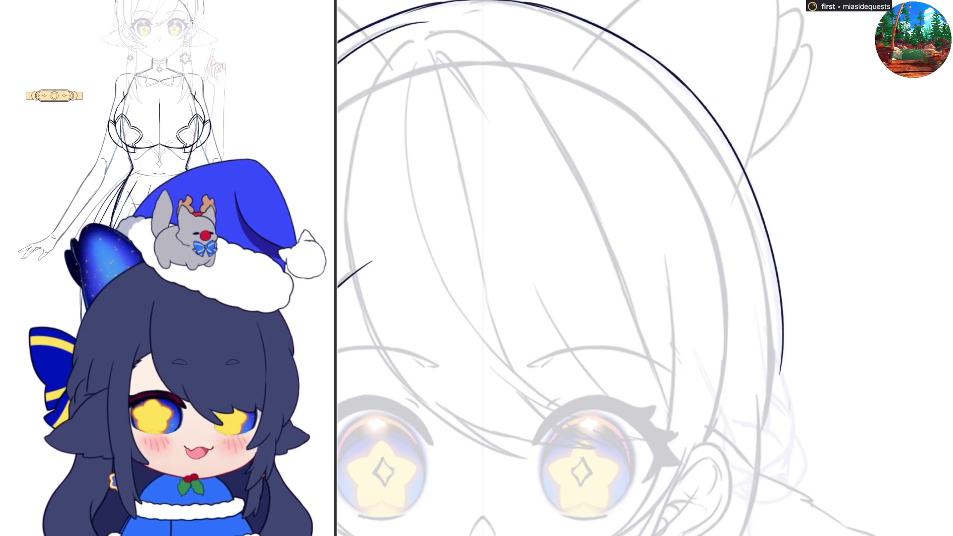
pyautogui.scroll(-4, 607, 268)
# Step: Extend the outer hair outline further down both sides of the head
pyautogui.scroll(-3, 857, 258)
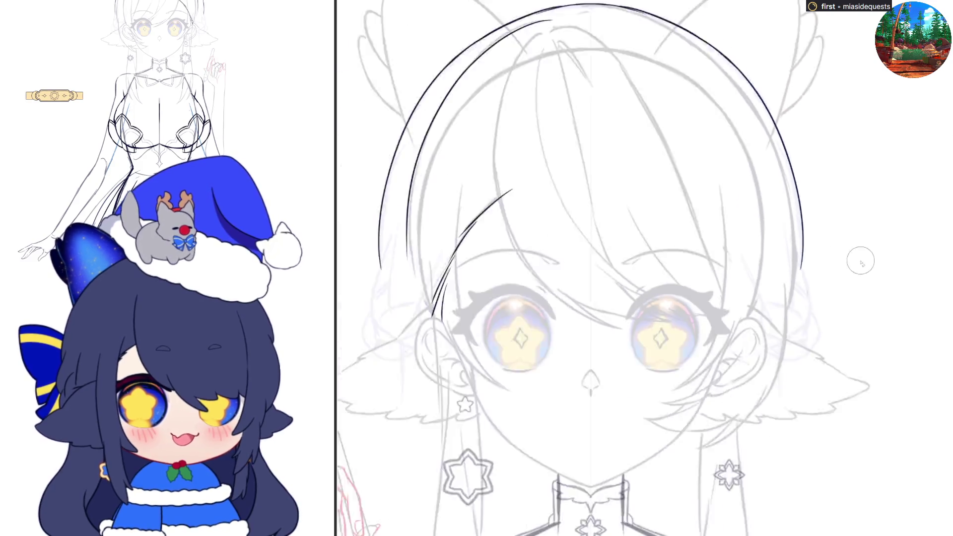
pyautogui.scroll(2, 656, 325)
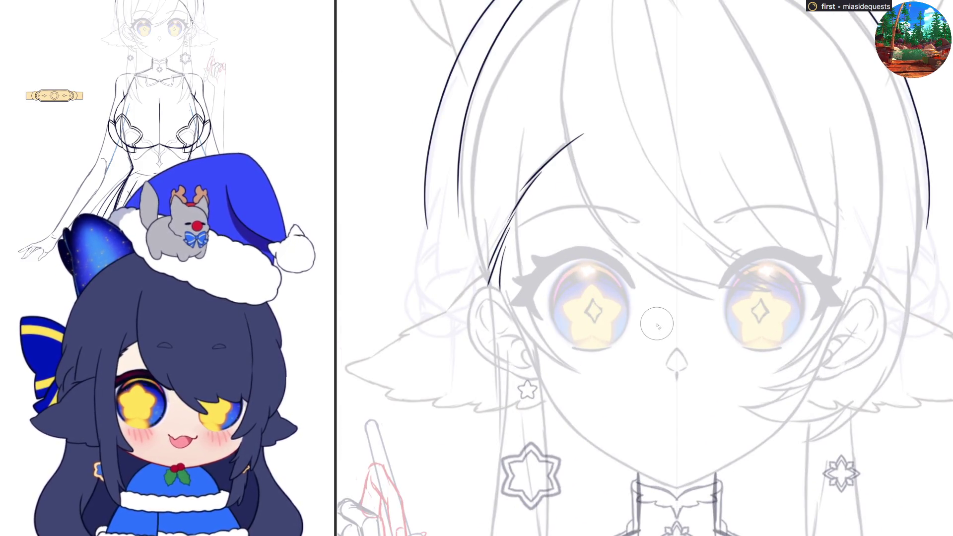
pyautogui.moveTo(424, 214)
pyautogui.mouseDown()
pyautogui.moveTo(441, 274)
pyautogui.moveTo(476, 320)
pyautogui.mouseUp()
pyautogui.hotkey('ctrl', 'z')
pyautogui.hotkey('ctrl', 'z')
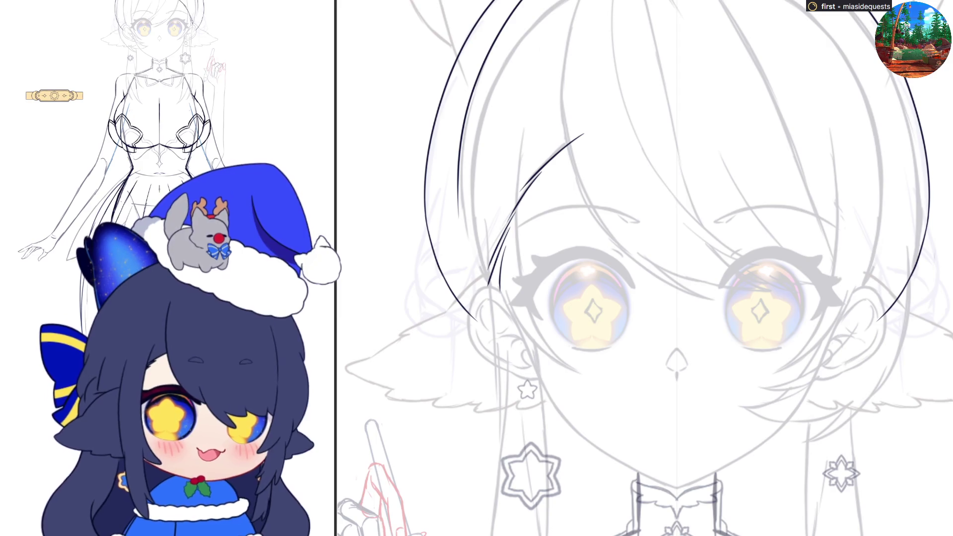
# Step: Draw a thin inner strand line inside the side outline, running down toward the jaw
pyautogui.moveTo(918, 193); pyautogui.dragTo(932, 241)
pyautogui.hotkey('ctrl', 'z')
pyautogui.moveTo(917, 166); pyautogui.dragTo(936, 262)
pyautogui.hotkey('ctrl', 'z')
pyautogui.moveTo(916, 172); pyautogui.dragTo(930, 239)
pyautogui.hotkey('ctrl', 'z')
pyautogui.moveTo(914, 167); pyautogui.dragTo(933, 263)
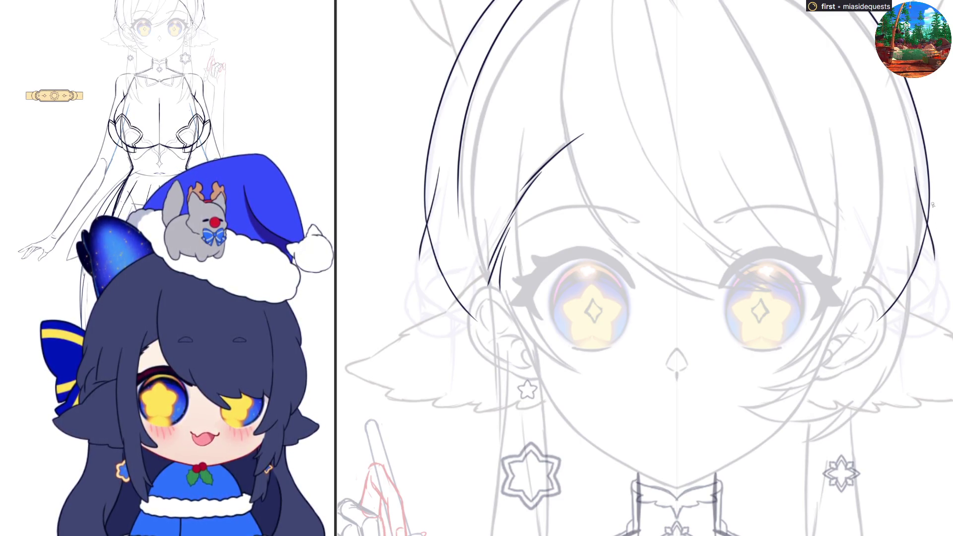
pyautogui.hotkey('ctrl', 'z')
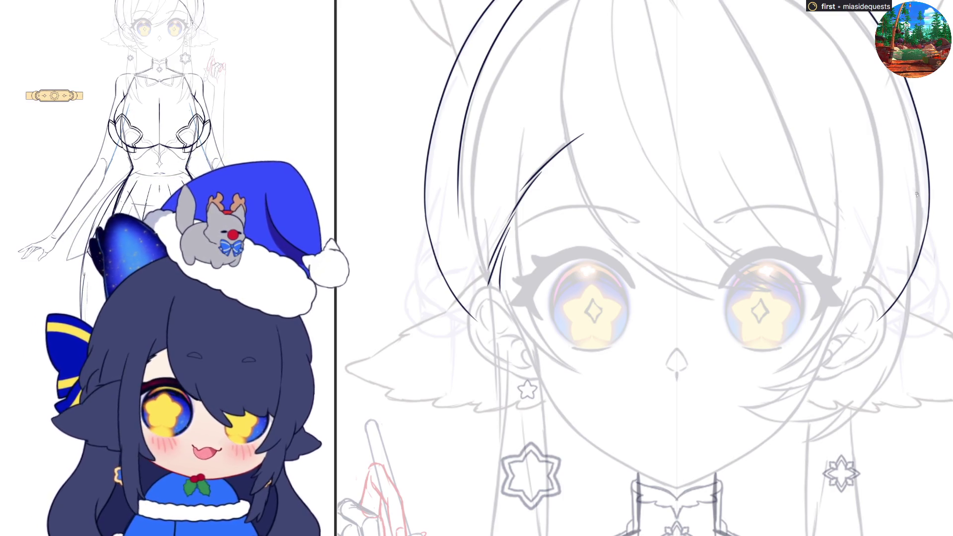
pyautogui.moveTo(911, 169)
pyautogui.mouseDown()
pyautogui.moveTo(939, 282)
pyautogui.moveTo(915, 326)
pyautogui.moveTo(899, 325)
pyautogui.mouseUp()
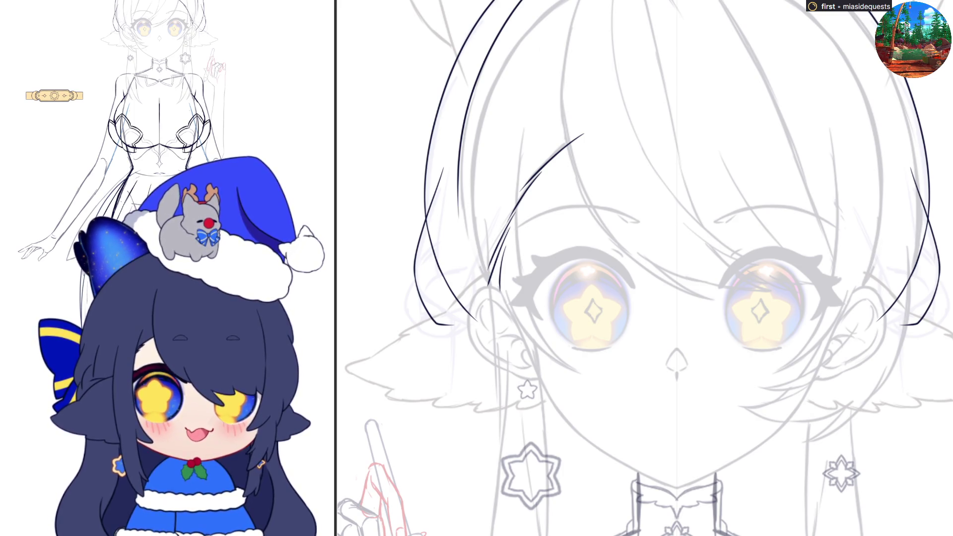
# Step: Ink mirrored curling side locks beside the ears, with strand lines, lower edges and curled tips
pyautogui.moveTo(916, 265)
pyautogui.mouseDown()
pyautogui.moveTo(916, 244)
pyautogui.moveTo(929, 248)
pyautogui.moveTo(931, 307)
pyautogui.mouseUp()
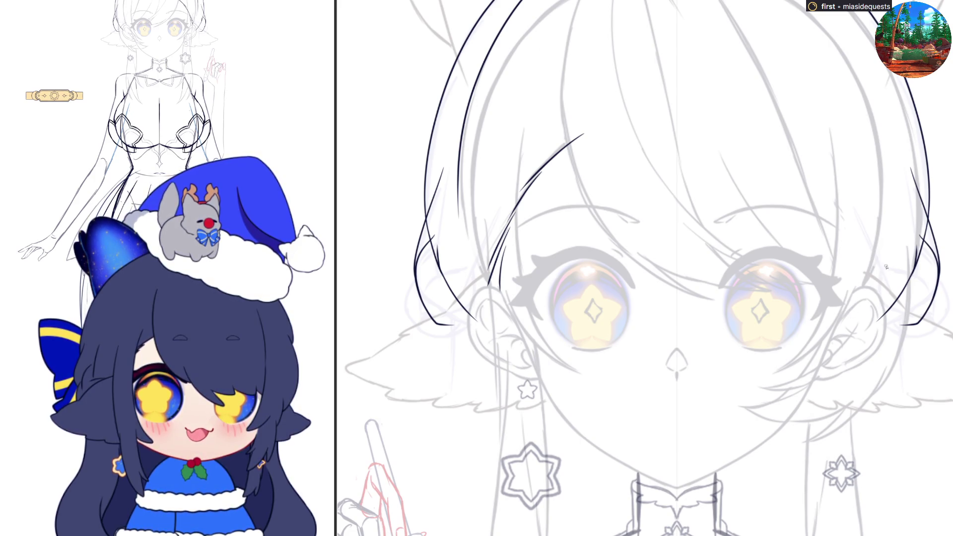
pyautogui.moveTo(878, 270)
pyautogui.mouseDown()
pyautogui.moveTo(877, 295)
pyautogui.moveTo(929, 318)
pyautogui.moveTo(901, 270)
pyautogui.moveTo(934, 296)
pyautogui.moveTo(933, 320)
pyautogui.moveTo(929, 281)
pyautogui.moveTo(933, 317)
pyautogui.mouseUp()
pyautogui.hotkey('ctrl', 'z')
pyautogui.hotkey('ctrl', 'z')
pyautogui.hotkey('ctrl', 'z')
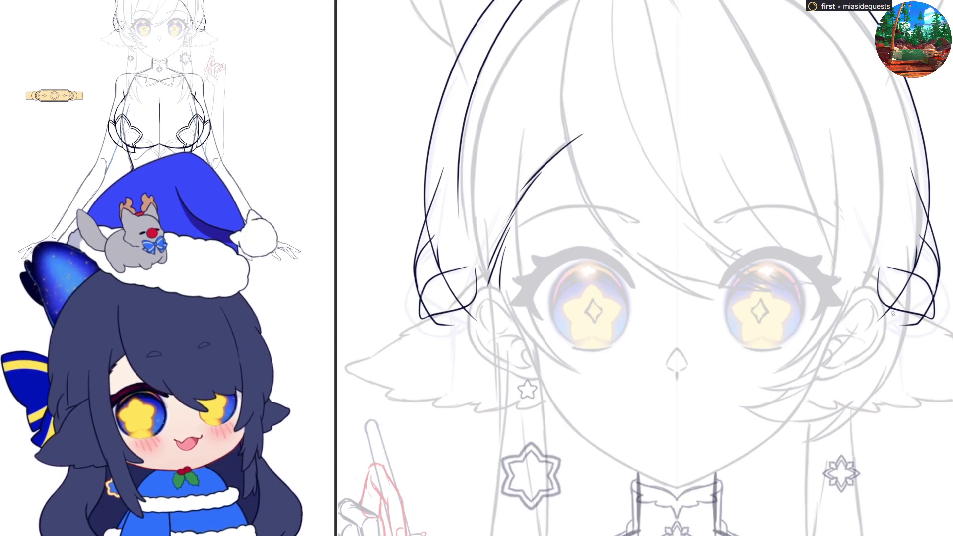
pyautogui.moveTo(887, 305)
pyautogui.mouseDown()
pyautogui.moveTo(899, 333)
pyautogui.moveTo(939, 343)
pyautogui.mouseUp()
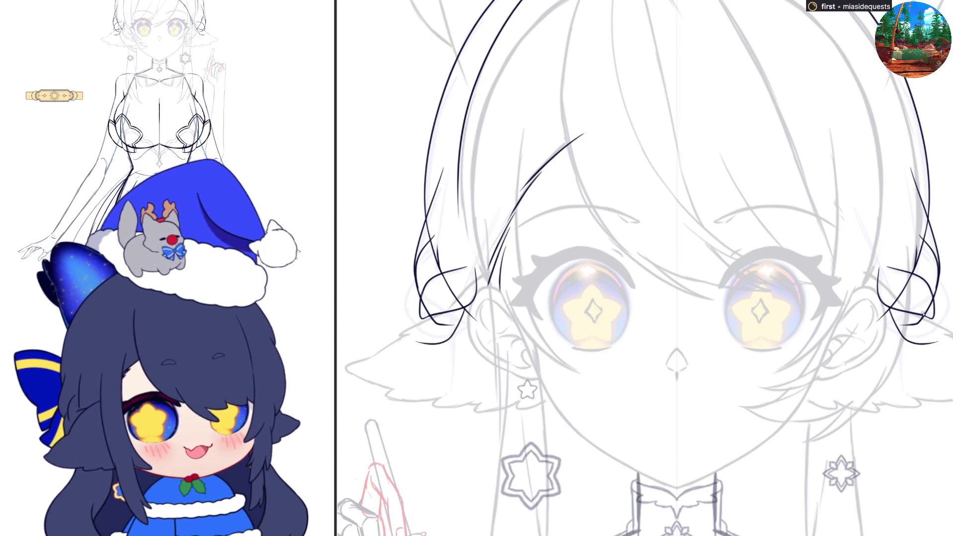
pyautogui.moveTo(895, 305); pyautogui.dragTo(944, 322)
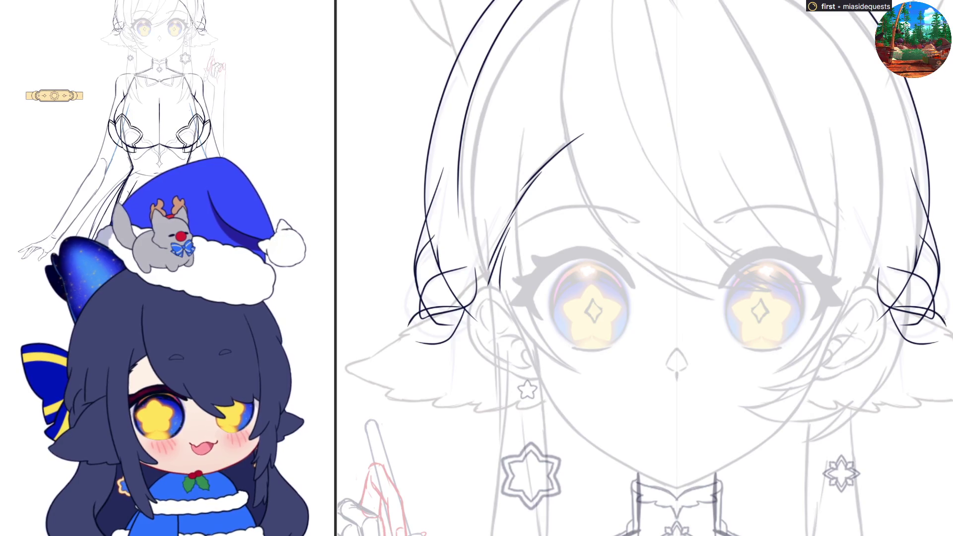
pyautogui.moveTo(939, 281); pyautogui.dragTo(950, 342)
pyautogui.hotkey('ctrl', 'z')
pyautogui.moveTo(939, 282); pyautogui.dragTo(949, 339)
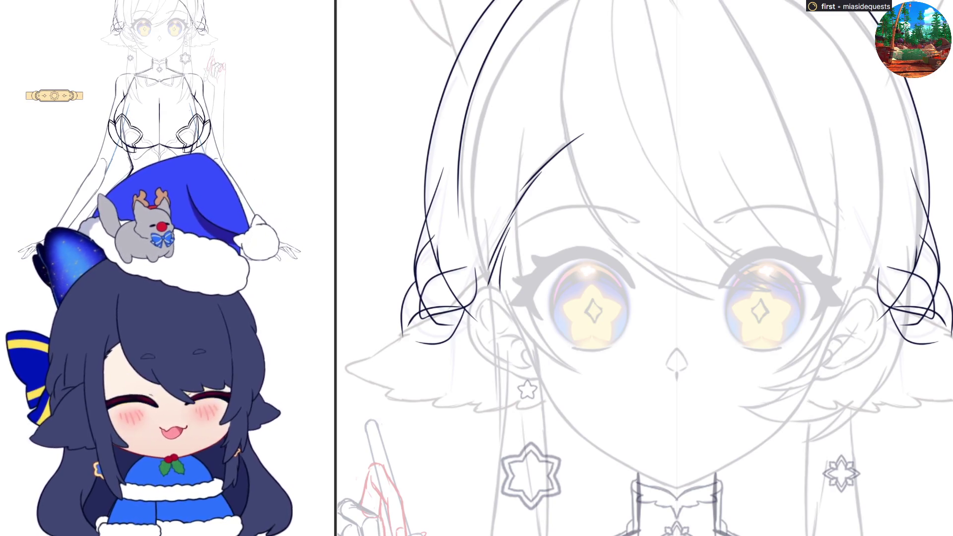
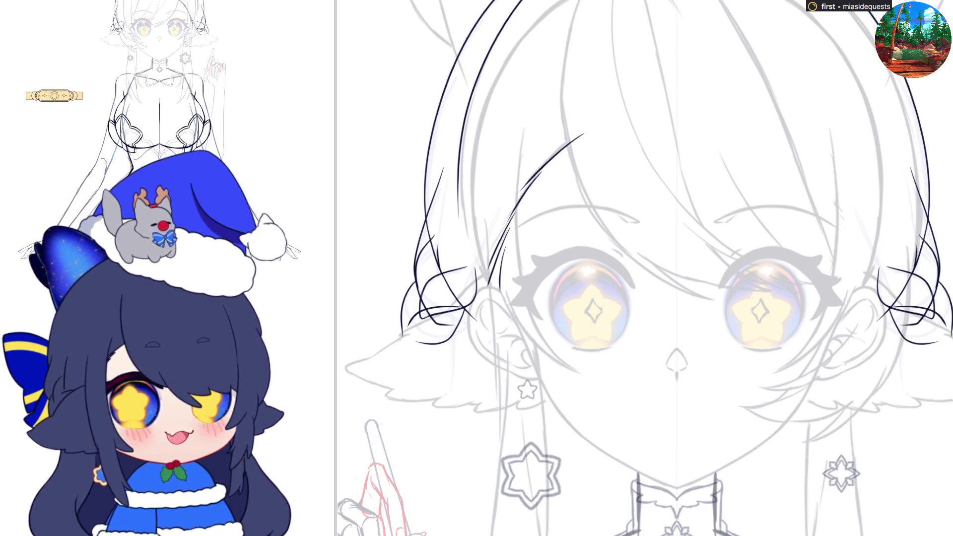
# Step: Draw mirrored hair lines beside the face and redraw their top ends, checking symmetry
pyautogui.scroll(-2, 740, 368)
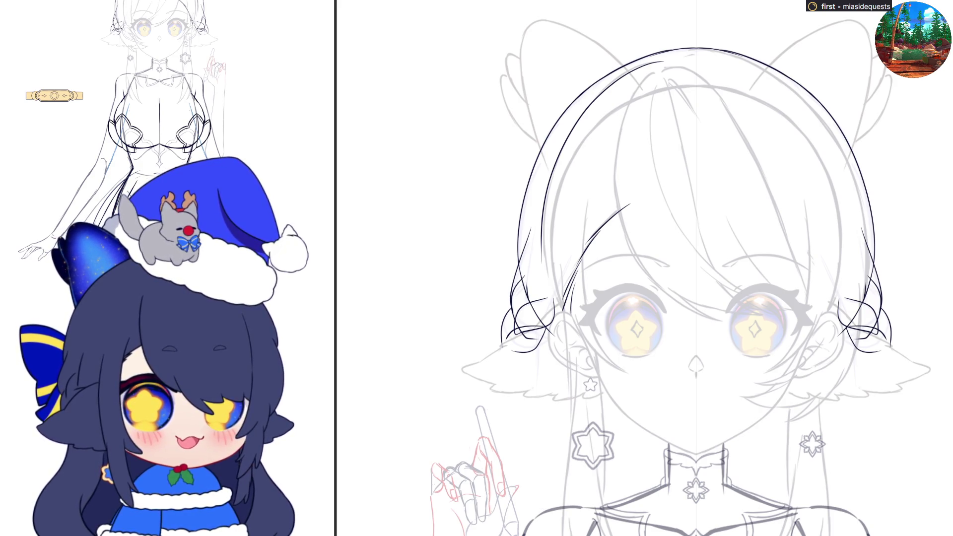
pyautogui.scroll(-3, 645, 268)
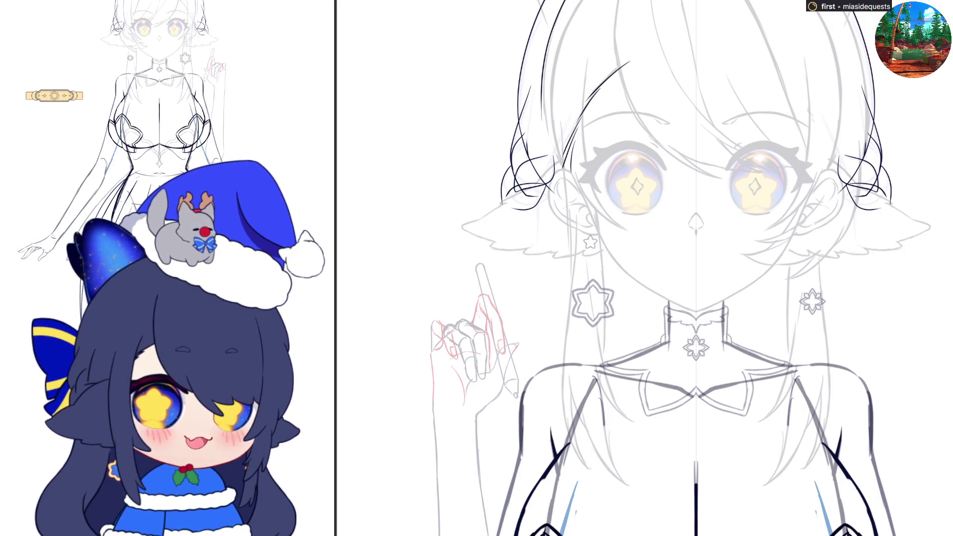
pyautogui.scroll(2, 766, 372)
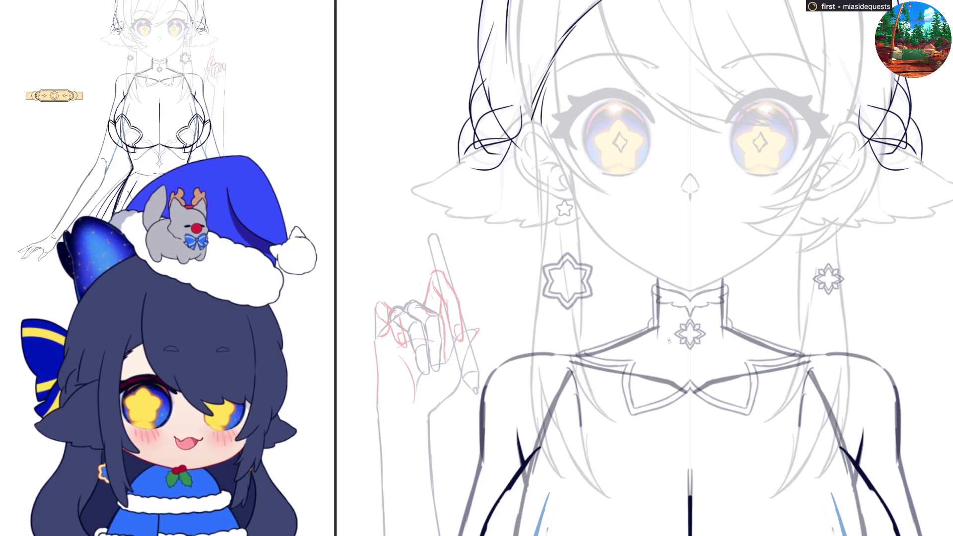
pyautogui.press('h')
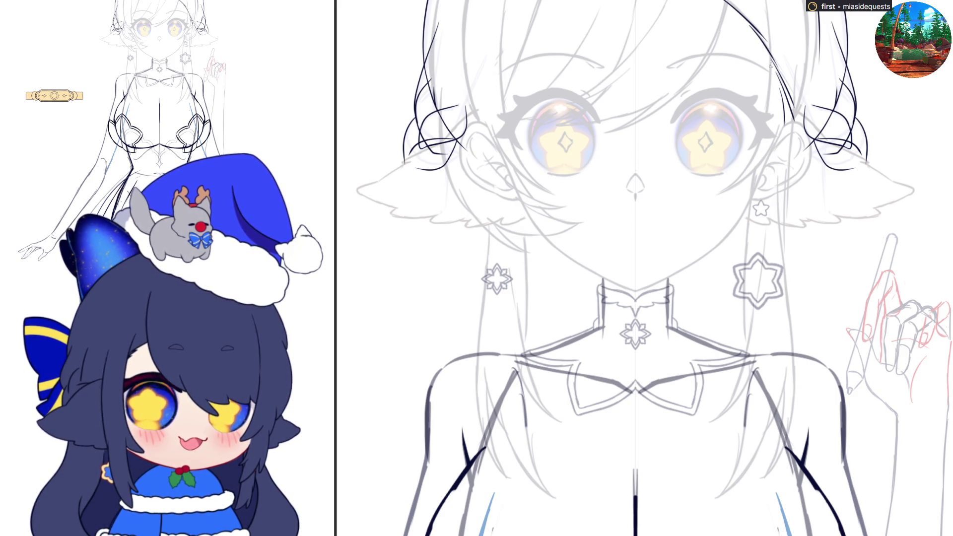
pyautogui.moveTo(765, 1); pyautogui.dragTo(759, 203)
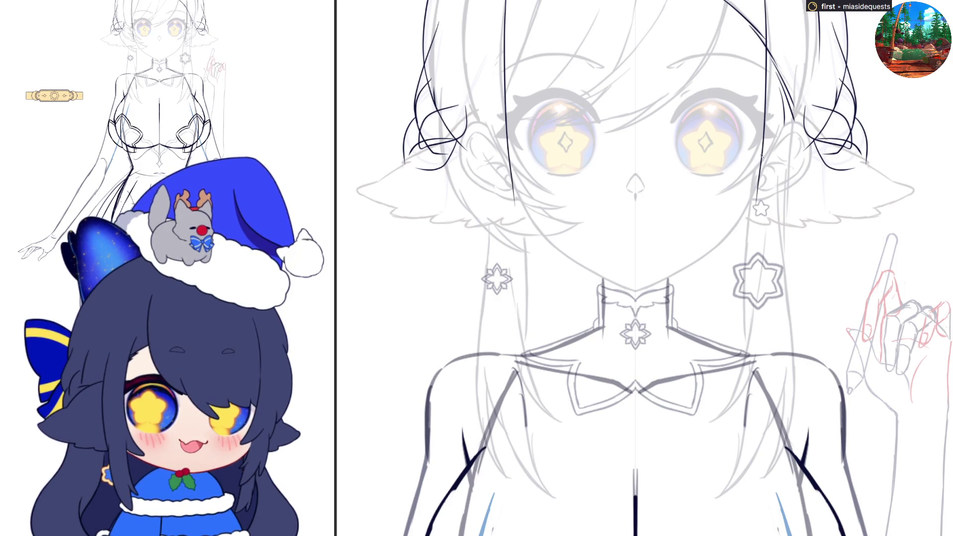
pyautogui.press('h')
pyautogui.hotkey('ctrl', 'z')
pyautogui.moveTo(579, 350)
pyautogui.mouseDown()
pyautogui.moveTo(562, 62)
pyautogui.moveTo(573, 17)
pyautogui.mouseUp()
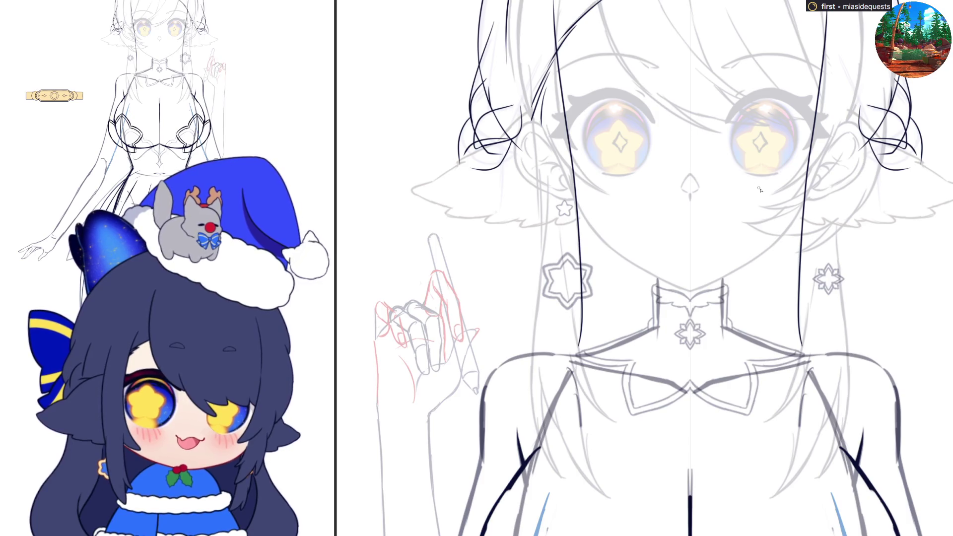
pyautogui.press('h')
pyautogui.moveTo(770, 55)
pyautogui.mouseDown()
pyautogui.moveTo(769, 1)
pyautogui.moveTo(767, 75)
pyautogui.mouseUp()
pyautogui.hotkey('ctrl', 'z')
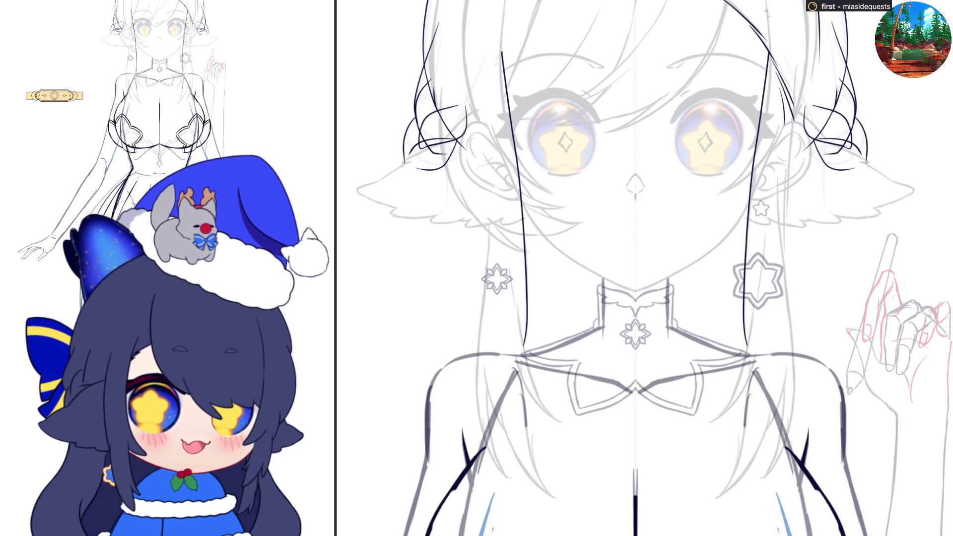
pyautogui.moveTo(768, 1); pyautogui.dragTo(767, 70)
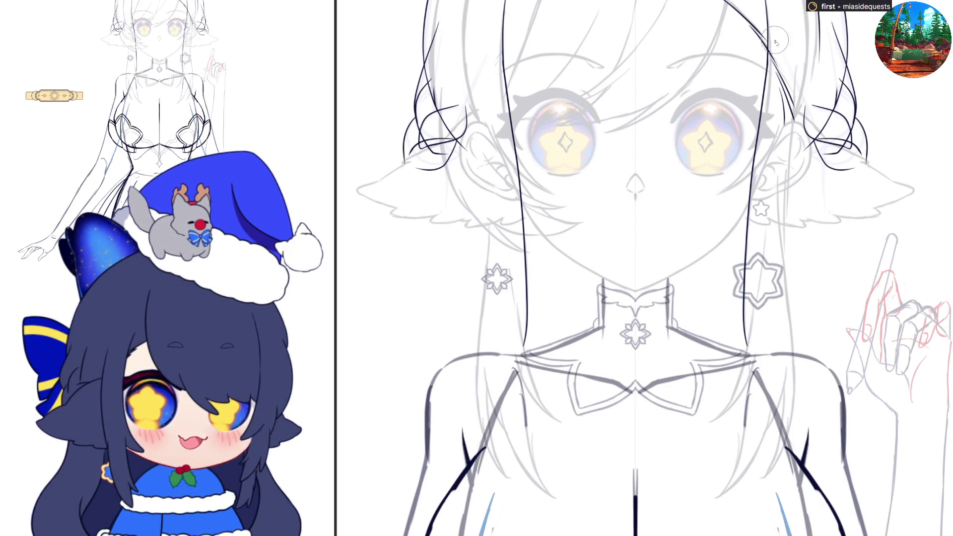
pyautogui.press('h')
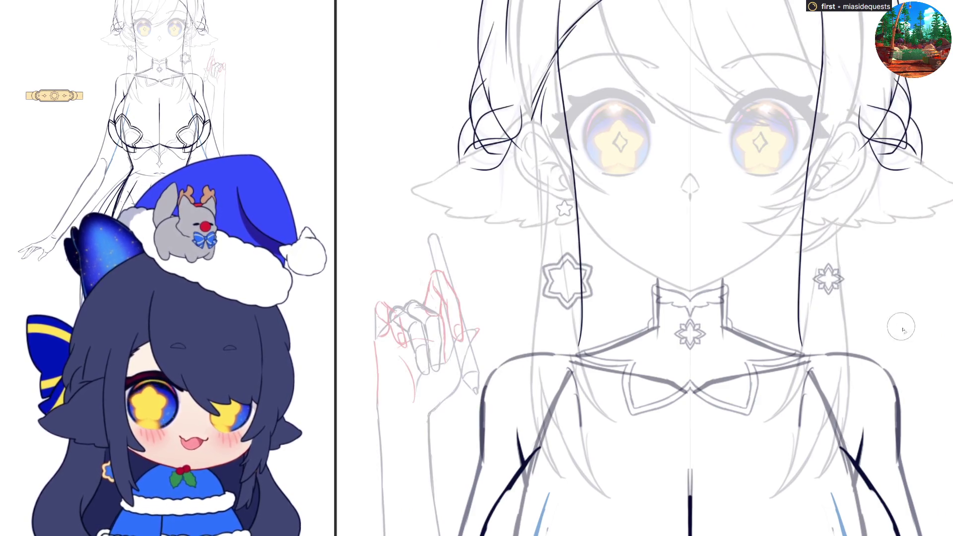
pyautogui.hotkey('ctrl', 'z')
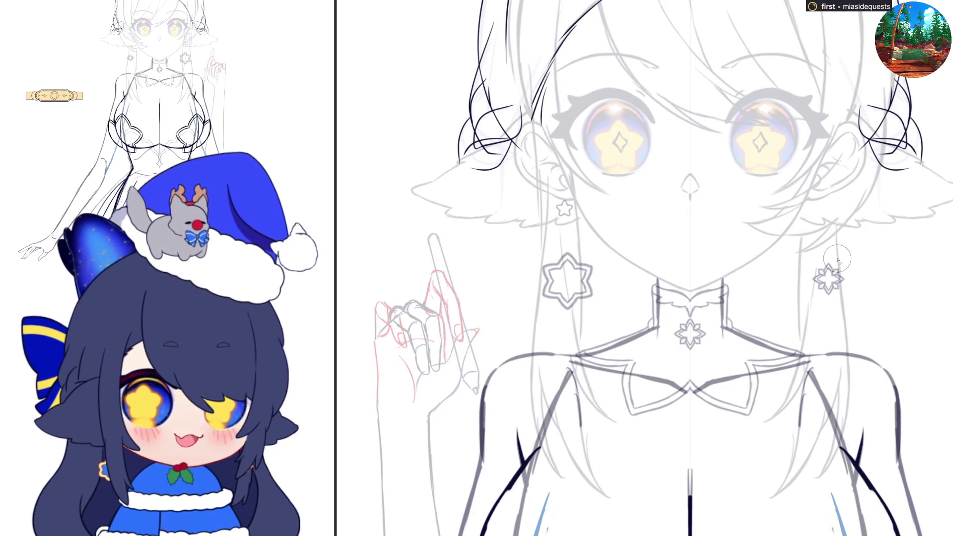
# Step: Draw long mirrored hair strands from the top of the head down past the shoulders
pyautogui.moveTo(558, 2); pyautogui.dragTo(568, 201)
pyautogui.hotkey('ctrl', 'z')
pyautogui.moveTo(556, 1); pyautogui.dragTo(561, 120)
pyautogui.hotkey('ctrl', 'z')
pyautogui.moveTo(556, 1); pyautogui.dragTo(578, 346)
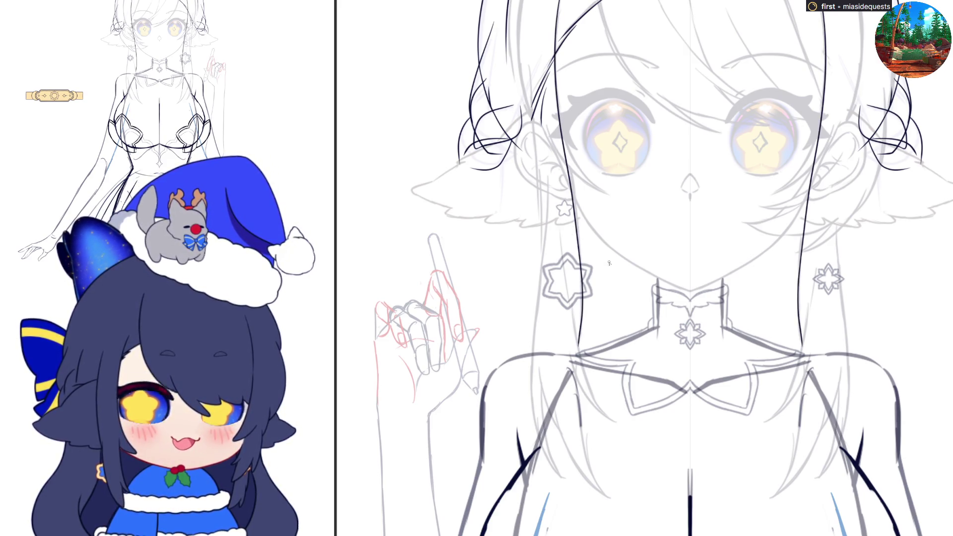
pyautogui.press('h')
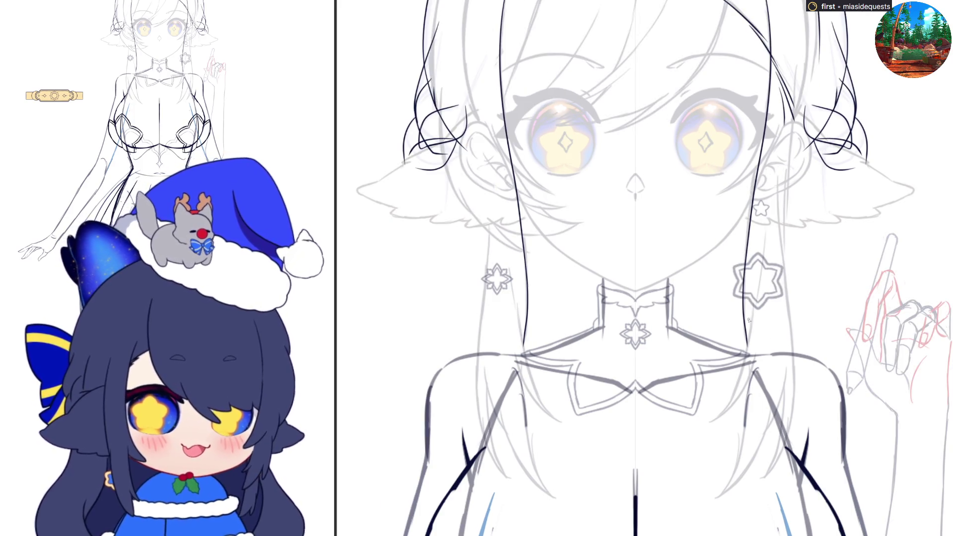
pyautogui.moveTo(745, 338)
pyautogui.mouseDown()
pyautogui.moveTo(741, 448)
pyautogui.moveTo(707, 504)
pyautogui.moveTo(729, 505)
pyautogui.moveTo(776, 414)
pyautogui.mouseUp()
# Step: Stroke up both hair tails and add short mirrored strands near the top
pyautogui.press('e')
pyautogui.press('b')
pyautogui.hotkey('ctrl', 'z')
pyautogui.hotkey('ctrl', 'z')
pyautogui.hotkey('ctrl', 'z')
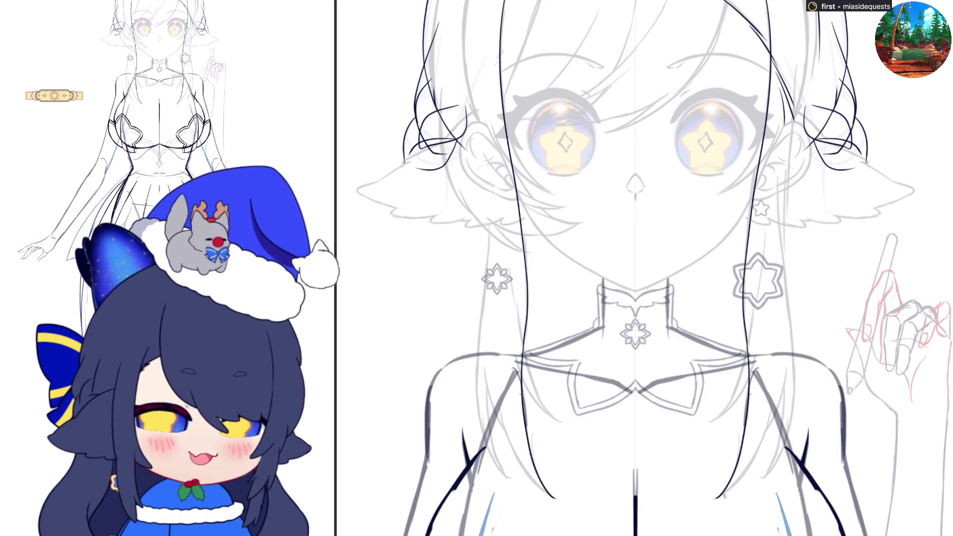
pyautogui.moveTo(716, 499)
pyautogui.mouseDown()
pyautogui.moveTo(767, 434)
pyautogui.moveTo(787, 355)
pyautogui.mouseUp()
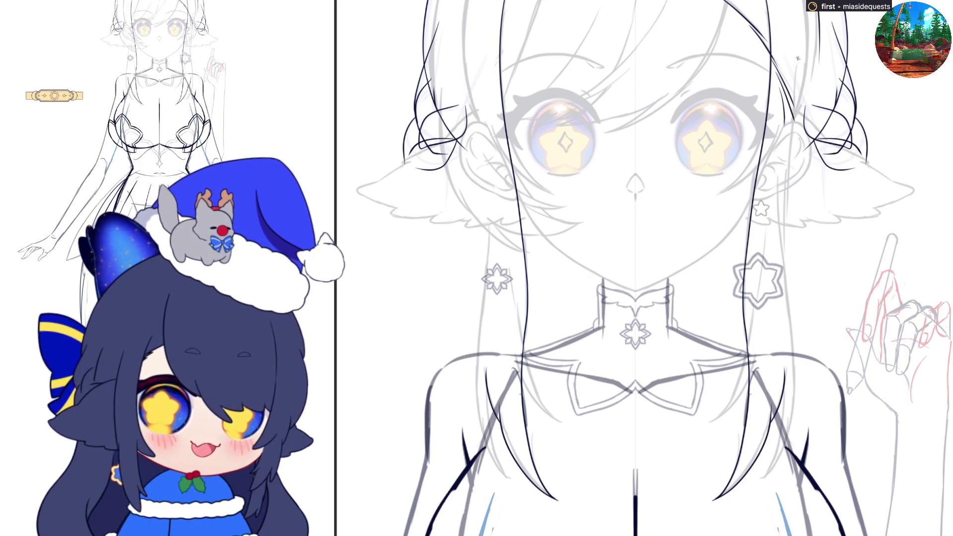
pyautogui.hotkey('ctrl', 'z')
pyautogui.moveTo(793, 99)
pyautogui.mouseDown()
pyautogui.moveTo(795, 56)
pyautogui.moveTo(791, 158)
pyautogui.mouseUp()
pyautogui.hotkey('ctrl', 'z')
pyautogui.moveTo(796, 45); pyautogui.dragTo(785, 200)
pyautogui.moveTo(790, 155); pyautogui.dragTo(783, 244)
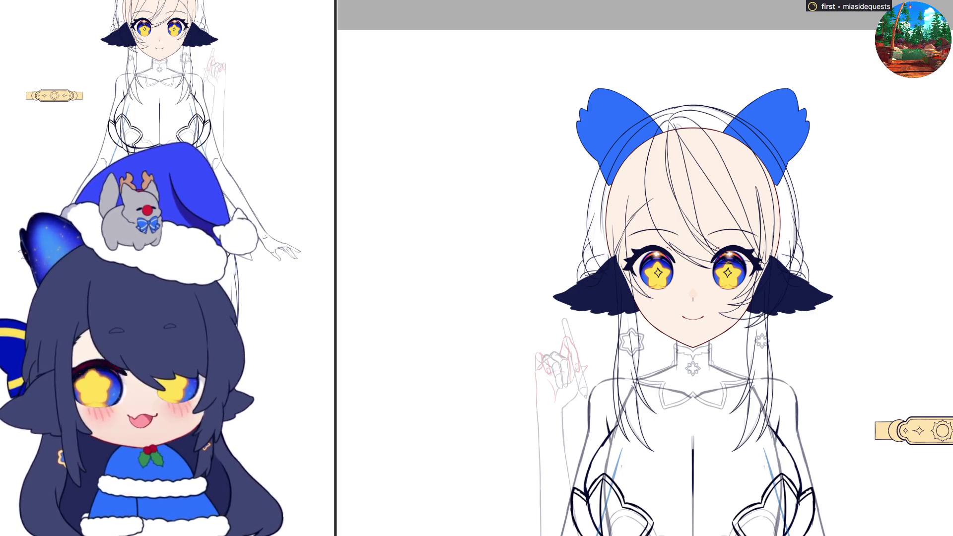
# Step: Hide the blue ear ribbon and dark ear tuft colours to expose the star-eyed lineart
pyautogui.scroll(3, 620, 284)
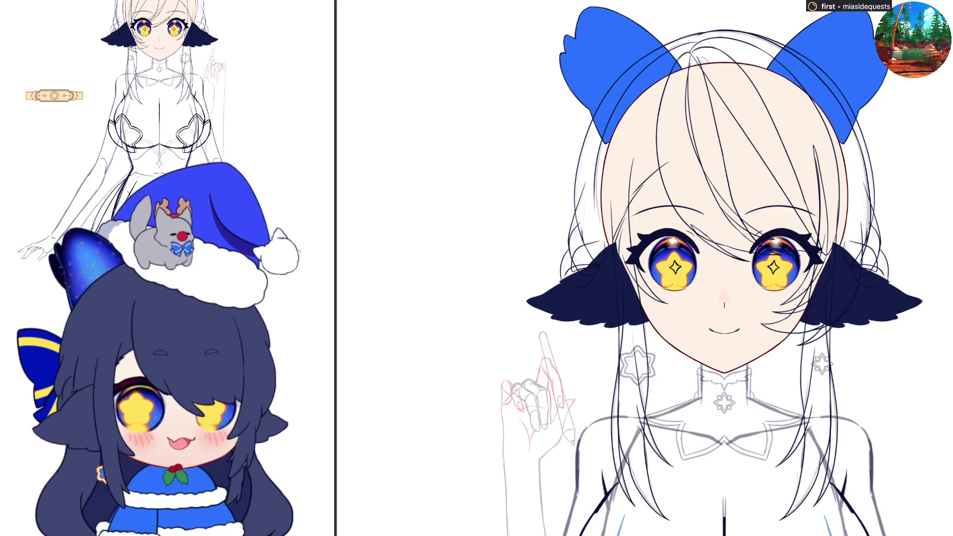
pyautogui.hotkey('ctrl', 'z')
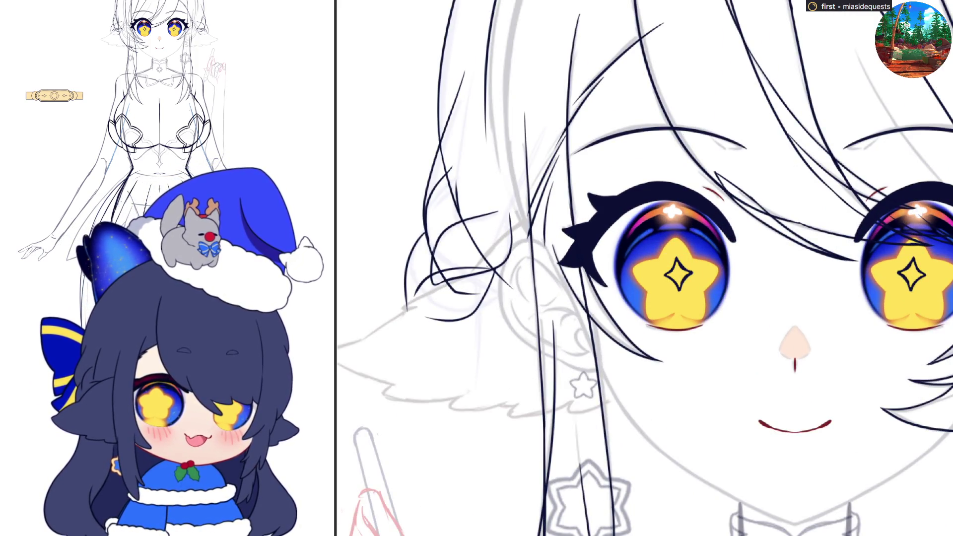
# Step: Remove three dark lash strokes and draw a thin stroke along the eye's outer edge
pyautogui.scroll(2, 705, 273)
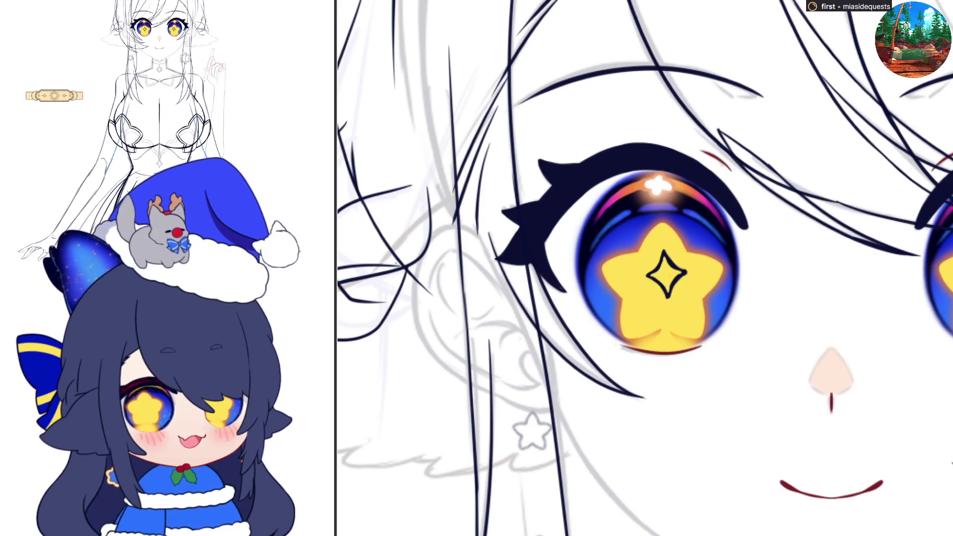
pyautogui.hotkey('ctrl', 'z')
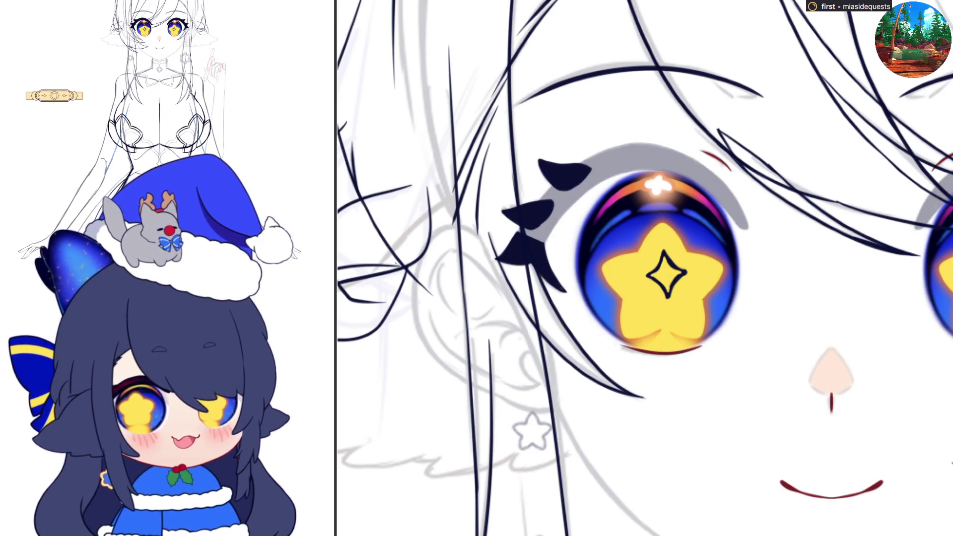
pyautogui.hotkey('ctrl', 'z')
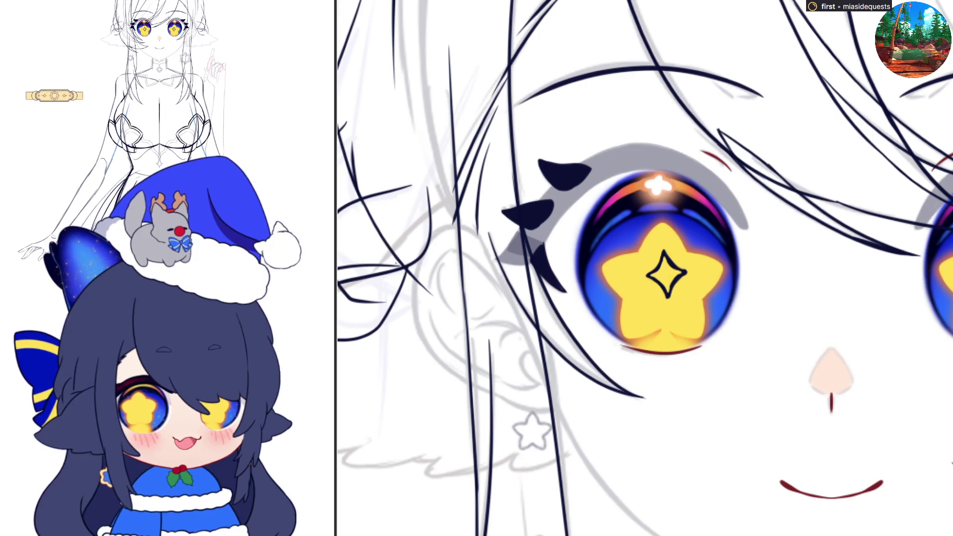
pyautogui.hotkey('ctrl', 'z')
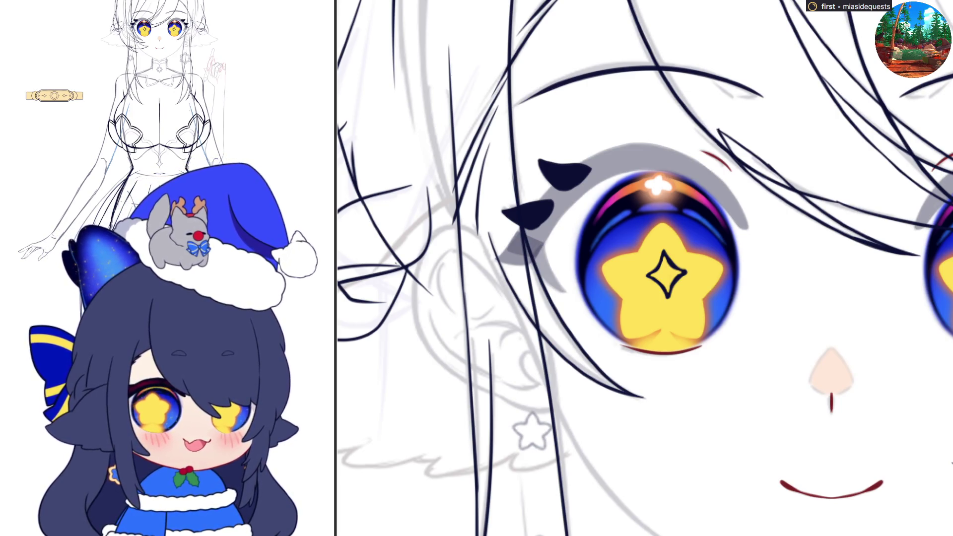
pyautogui.moveTo(542, 247)
pyautogui.mouseDown()
pyautogui.moveTo(554, 282)
pyautogui.moveTo(577, 311)
pyautogui.moveTo(548, 265)
pyautogui.moveTo(593, 318)
pyautogui.mouseUp()
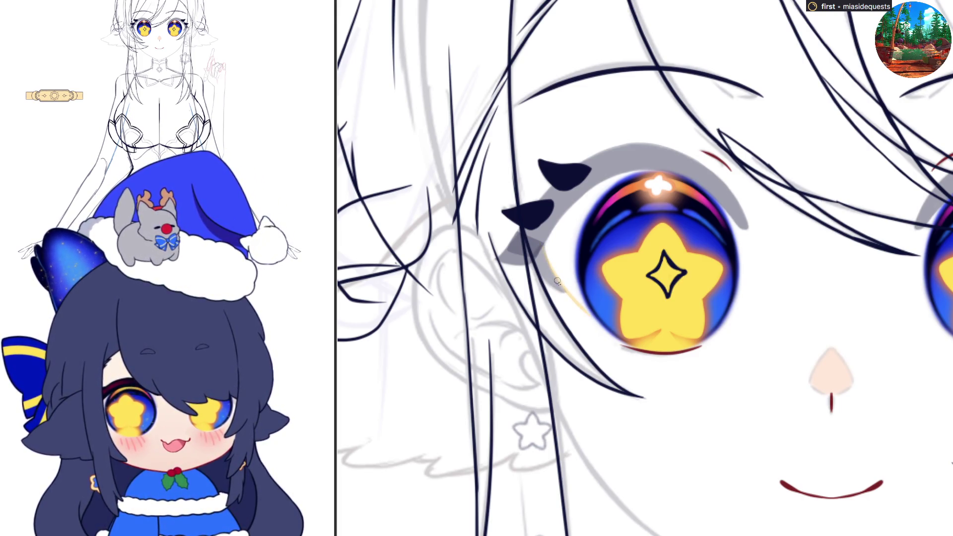
pyautogui.moveTo(564, 289); pyautogui.dragTo(615, 339)
pyautogui.moveTo(572, 299); pyautogui.dragTo(614, 340)
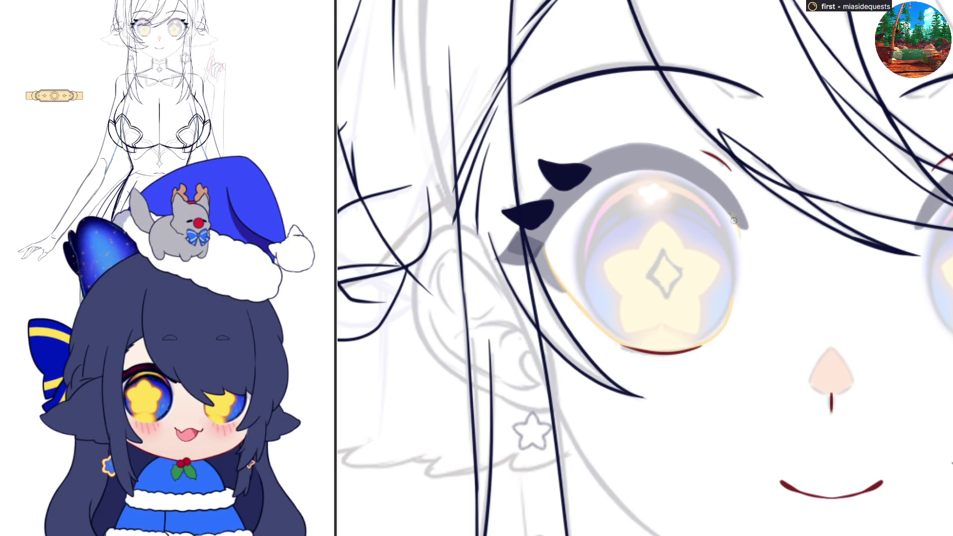
# Step: Trace faint yellow rim strokes around the iris, then hide the iris details
pyautogui.moveTo(740, 231); pyautogui.dragTo(733, 313)
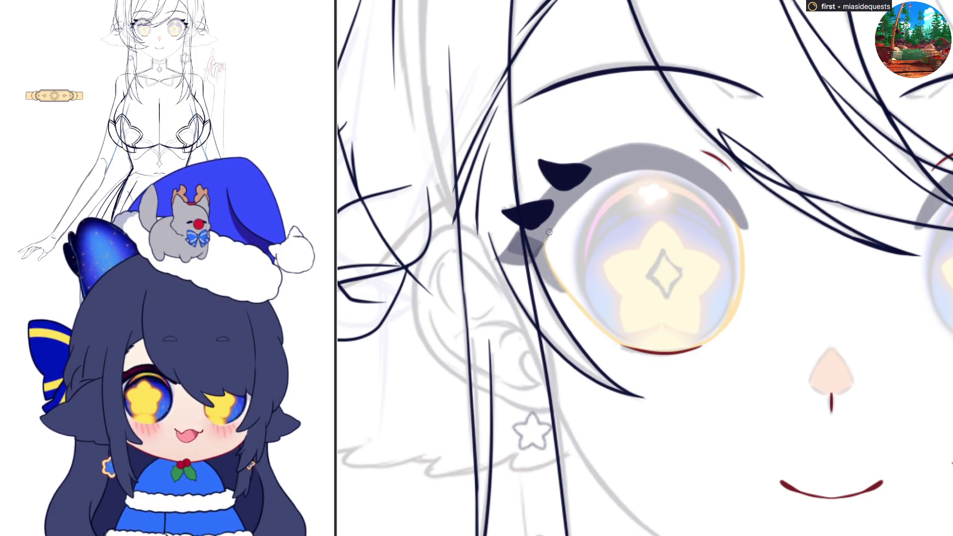
pyautogui.moveTo(543, 240)
pyautogui.mouseDown()
pyautogui.moveTo(581, 192)
pyautogui.moveTo(556, 222)
pyautogui.moveTo(608, 168)
pyautogui.moveTo(632, 159)
pyautogui.mouseUp()
pyautogui.hotkey('ctrl', 'z')
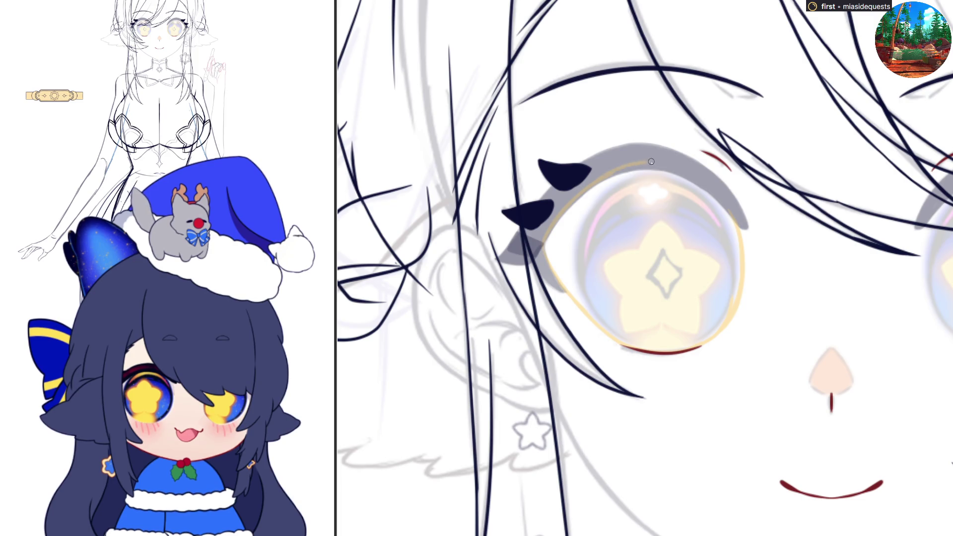
pyautogui.moveTo(626, 169); pyautogui.dragTo(609, 175)
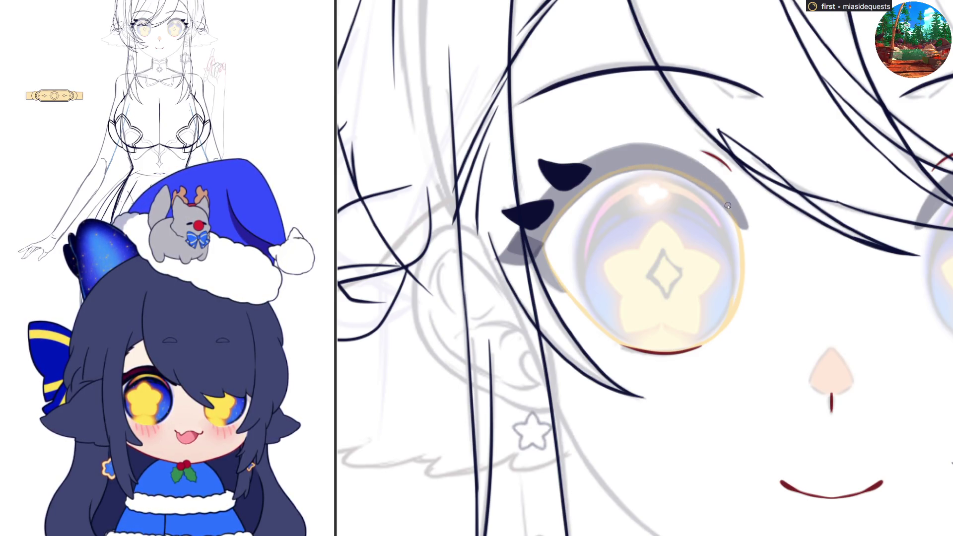
pyautogui.hotkey('ctrl', 'h')
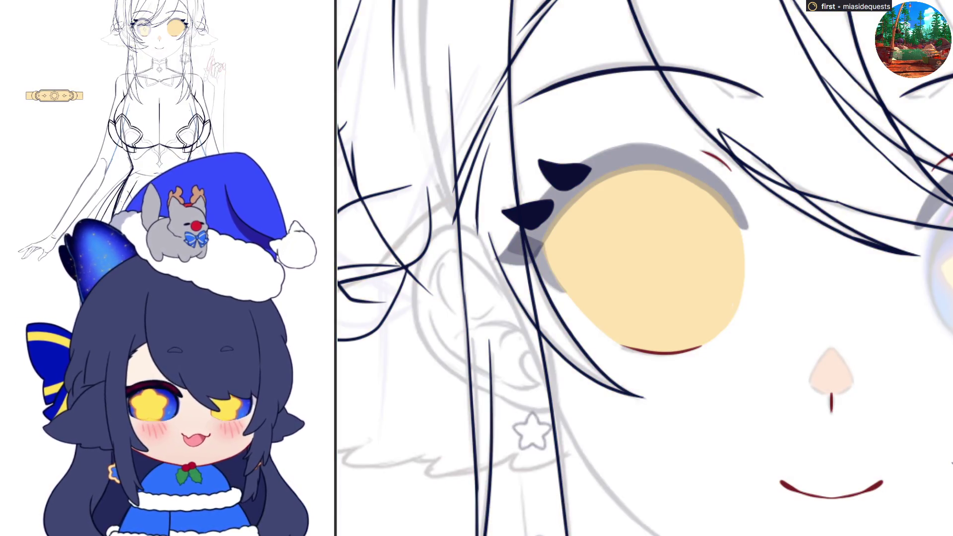
# Step: Move a copy of the flat yellow iris circle onto the right eye with Free Transform
pyautogui.scroll(-5, 458, 306)
pyautogui.scroll(4, 705, 259)
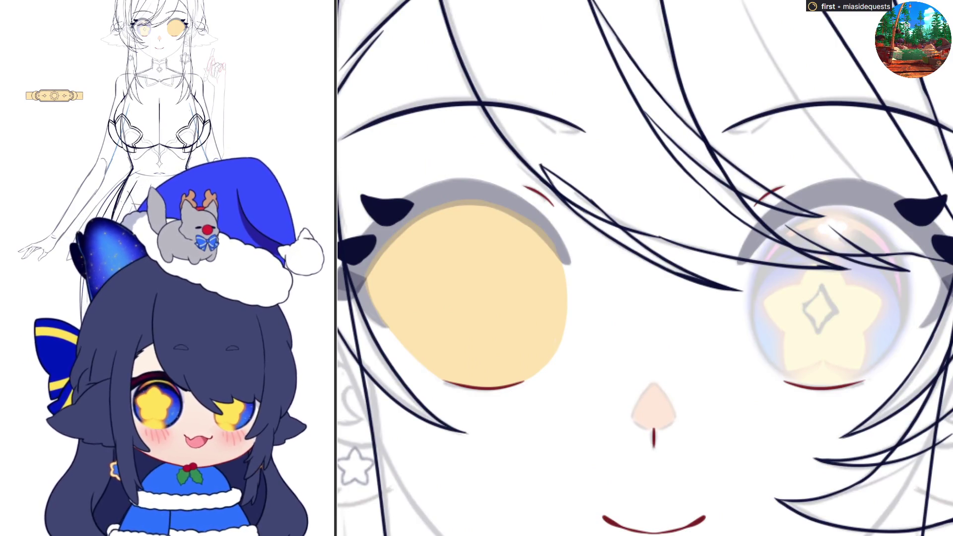
pyautogui.hotkey('ctrl', 't')
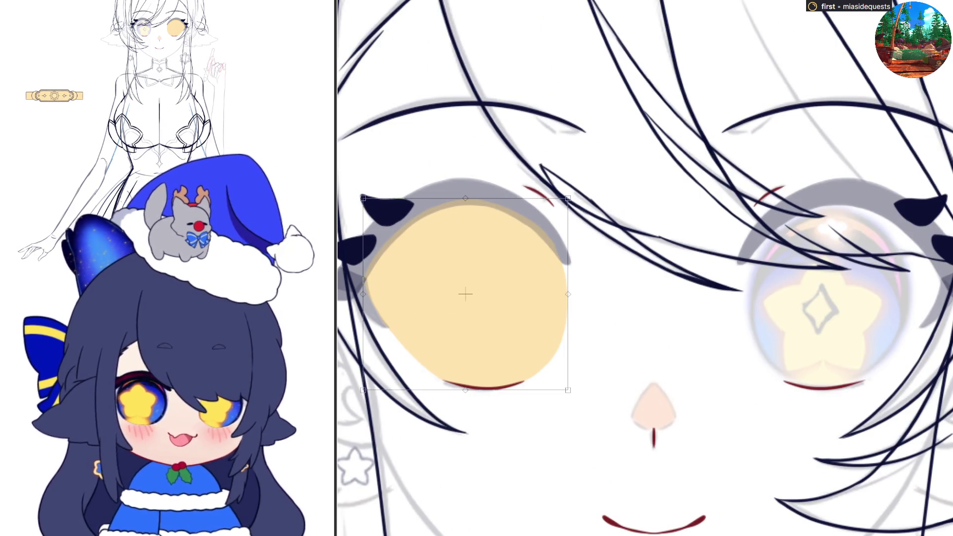
pyautogui.moveTo(443, 302); pyautogui.dragTo(820, 339)
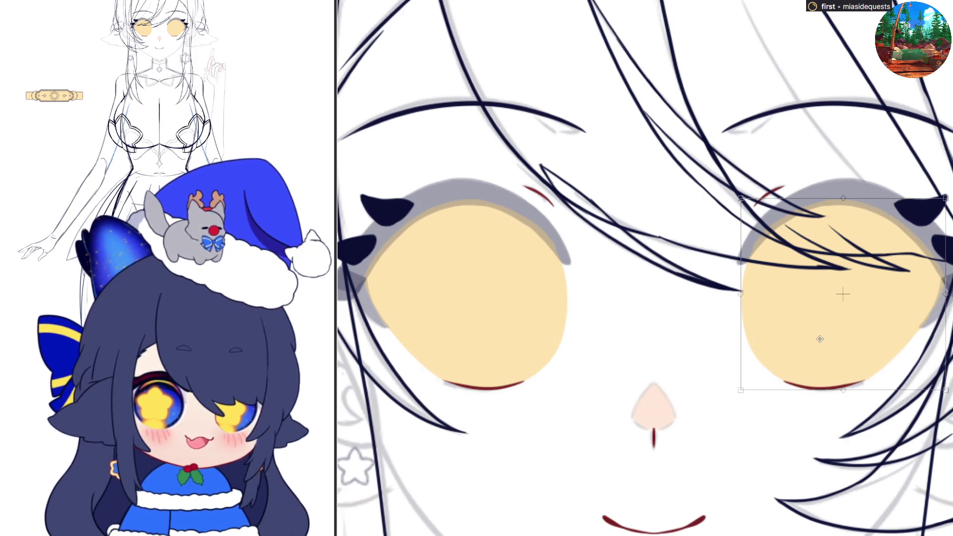
pyautogui.press('Return')
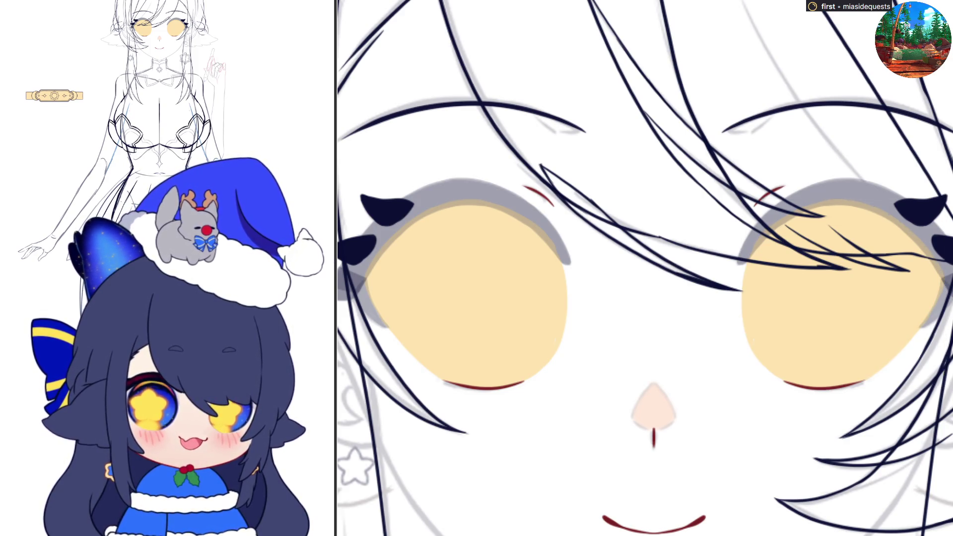
pyautogui.scroll(-2, 856, 347)
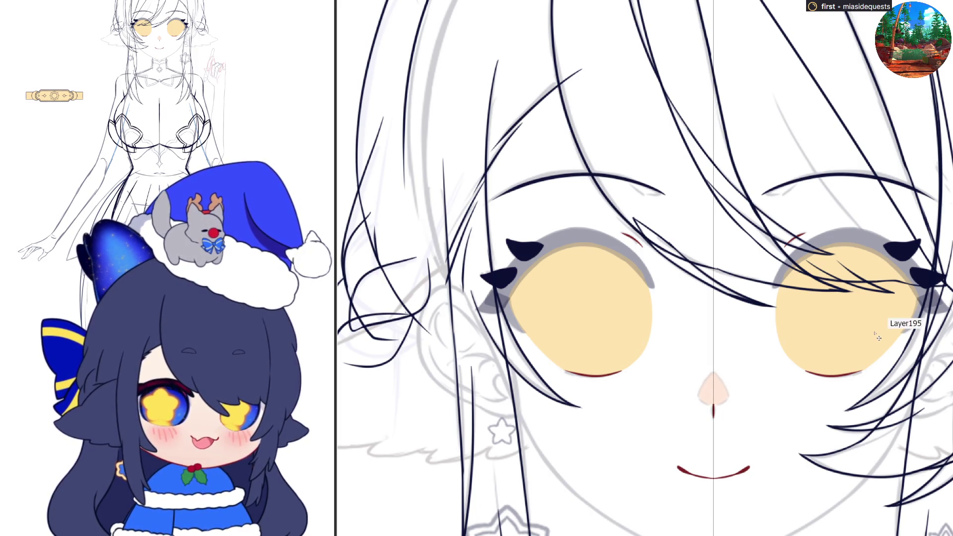
# Step: Hide both eye fills and paint soft pink eyeshadow beneath both eyelid arcs
pyautogui.hotkey('alt', 'BackSpace')
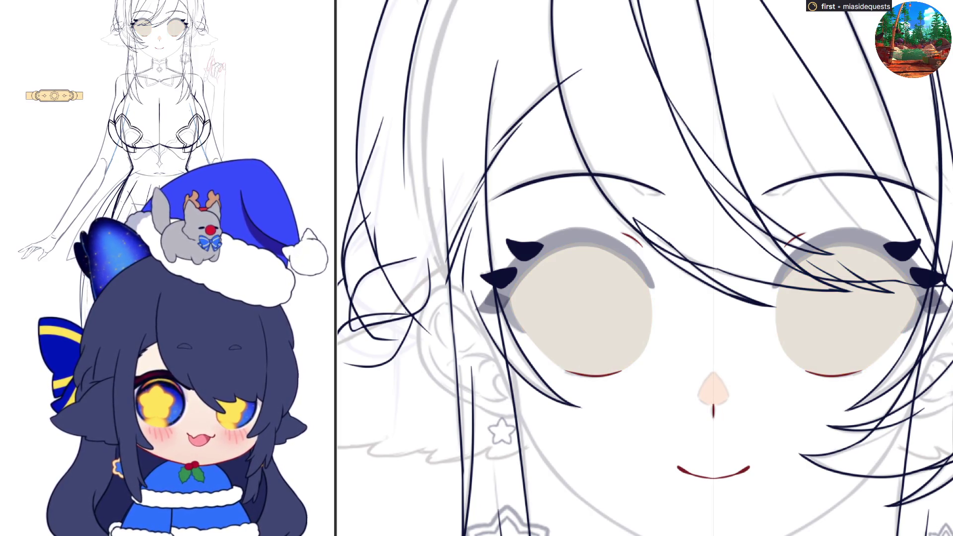
pyautogui.press('Delete')
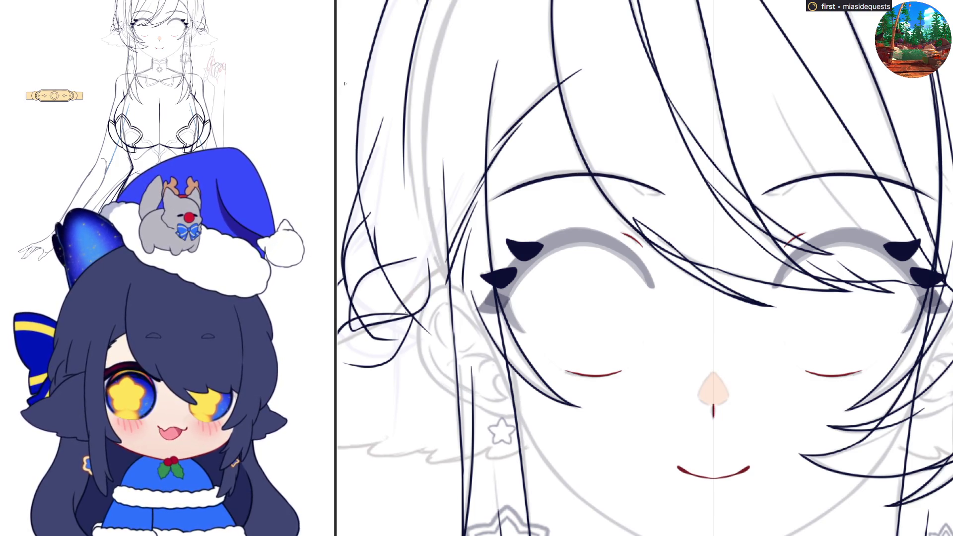
pyautogui.moveTo(625, 283)
pyautogui.mouseDown()
pyautogui.moveTo(818, 278)
pyautogui.moveTo(763, 319)
pyautogui.mouseUp()
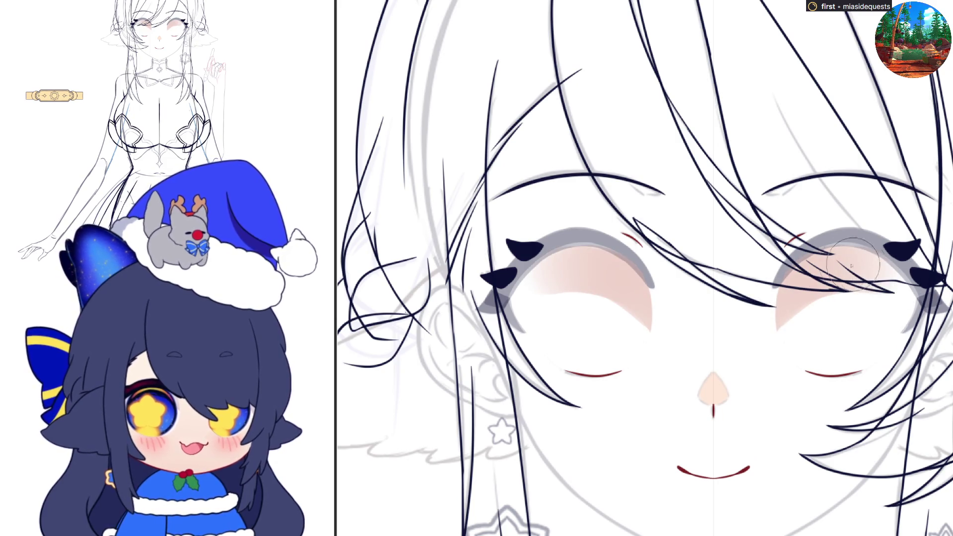
pyautogui.click(790, 282)
pyautogui.hotkey('ctrl', 'z')
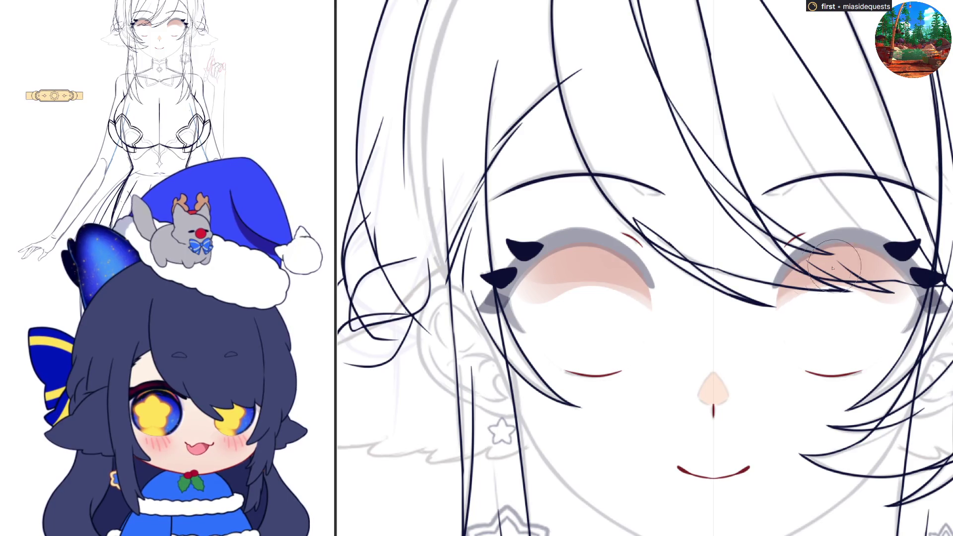
pyautogui.moveTo(769, 288)
pyautogui.mouseDown()
pyautogui.moveTo(883, 263)
pyautogui.moveTo(913, 297)
pyautogui.moveTo(853, 243)
pyautogui.moveTo(925, 322)
pyautogui.mouseUp()
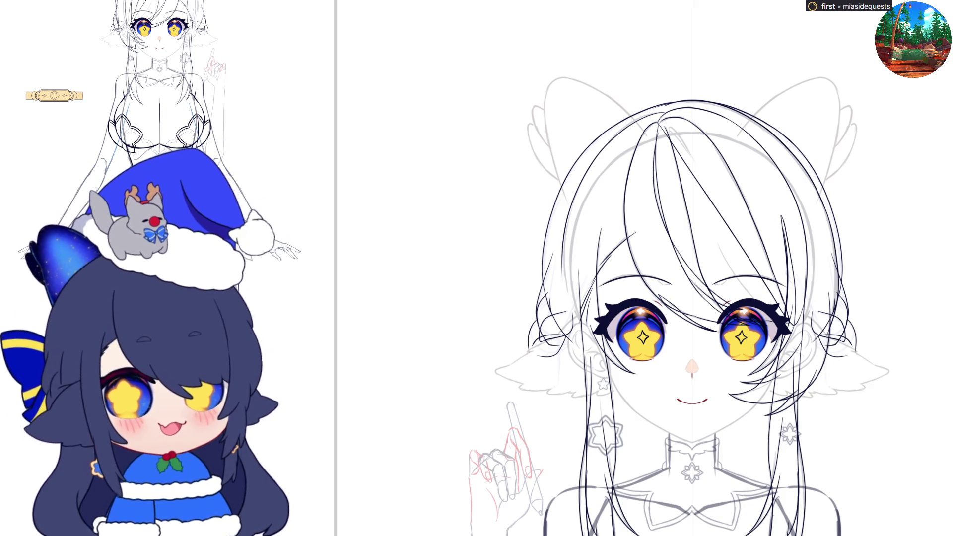
# Step: Scroll the view to review the coloured head with star-pupil eyes
pyautogui.scroll(-3, 728, 280)
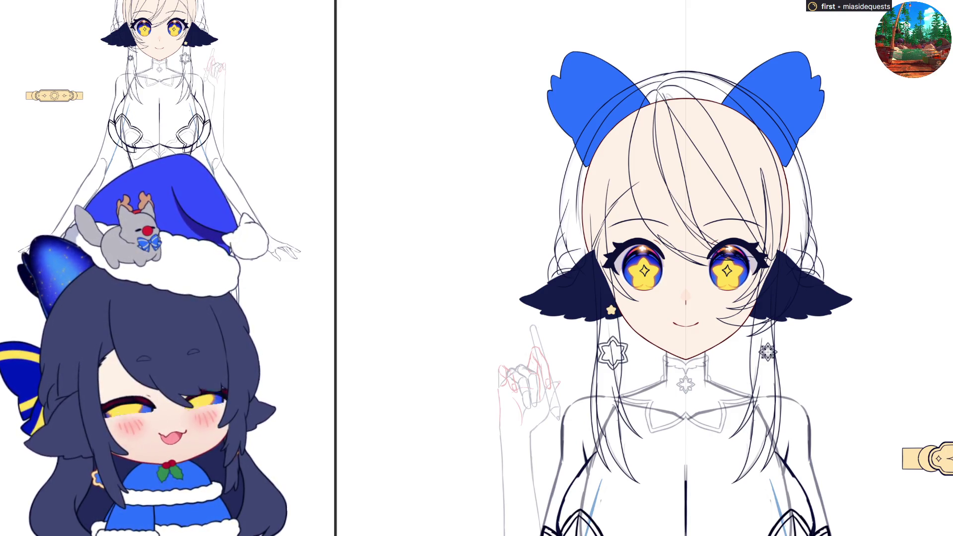
# Step: Undo the yellow star by the left earring, then zoom in and out to check the face
pyautogui.hotkey('ctrl', 'z')
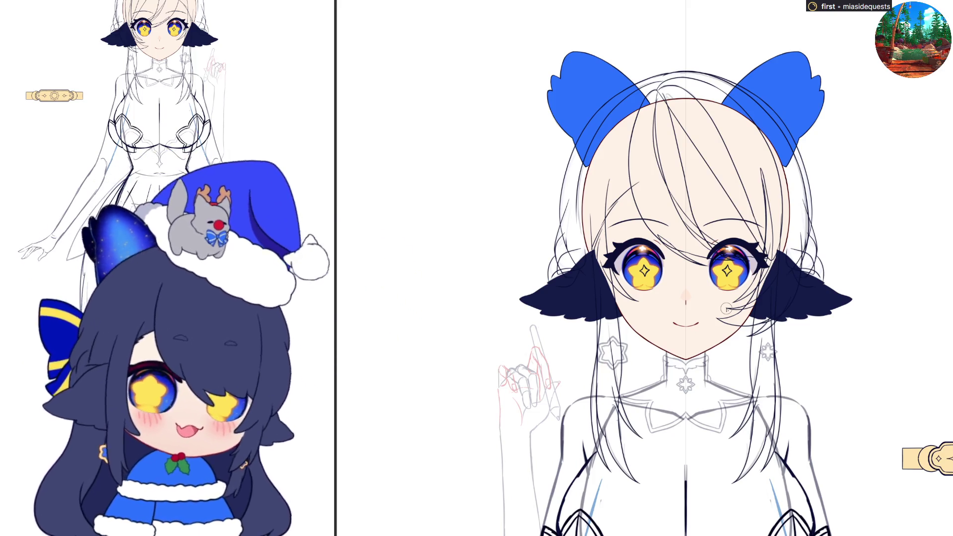
pyautogui.scroll(1, 722, 312)
pyautogui.scroll(2, 720, 312)
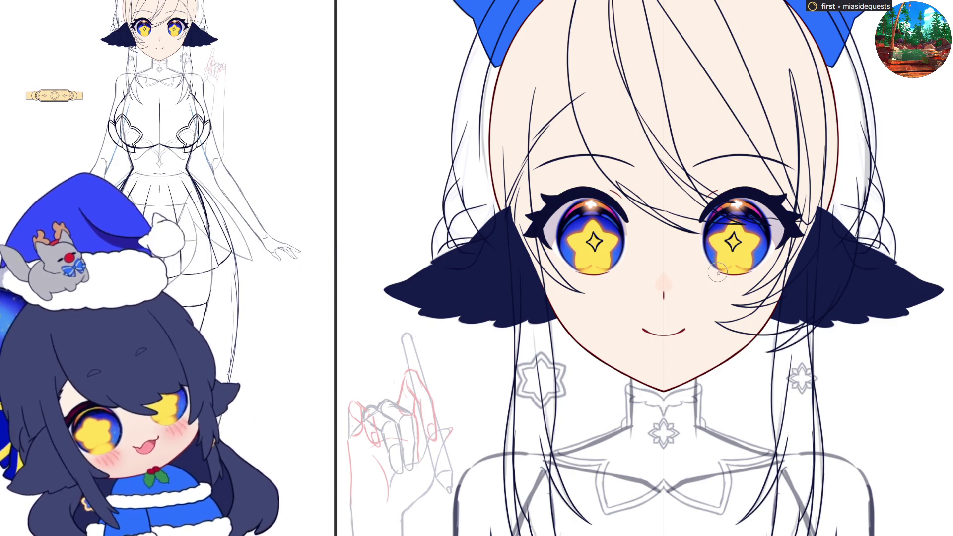
pyautogui.scroll(8, 692, 306)
pyautogui.scroll(1, 650, 314)
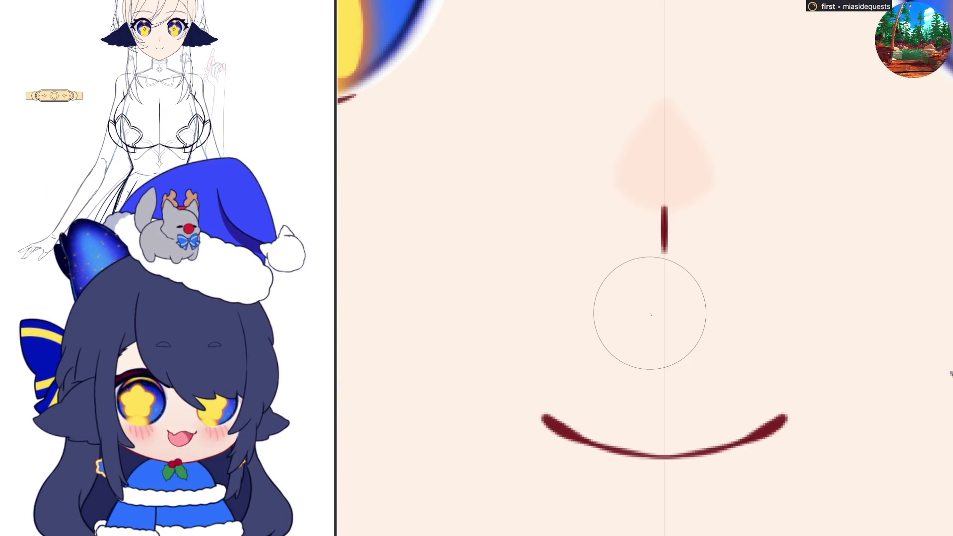
pyautogui.scroll(-8, 650, 315)
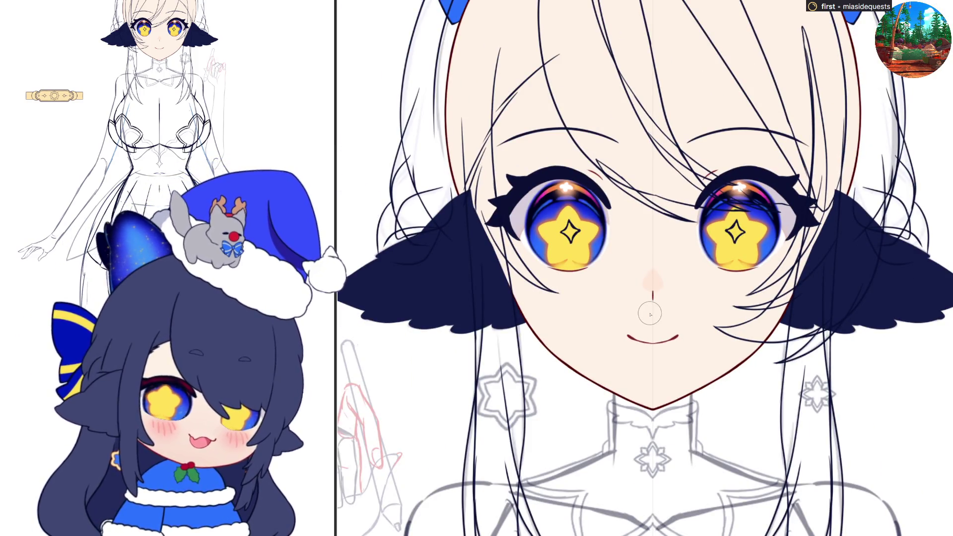
pyautogui.scroll(-1, 650, 314)
pyautogui.scroll(-1, 648, 311)
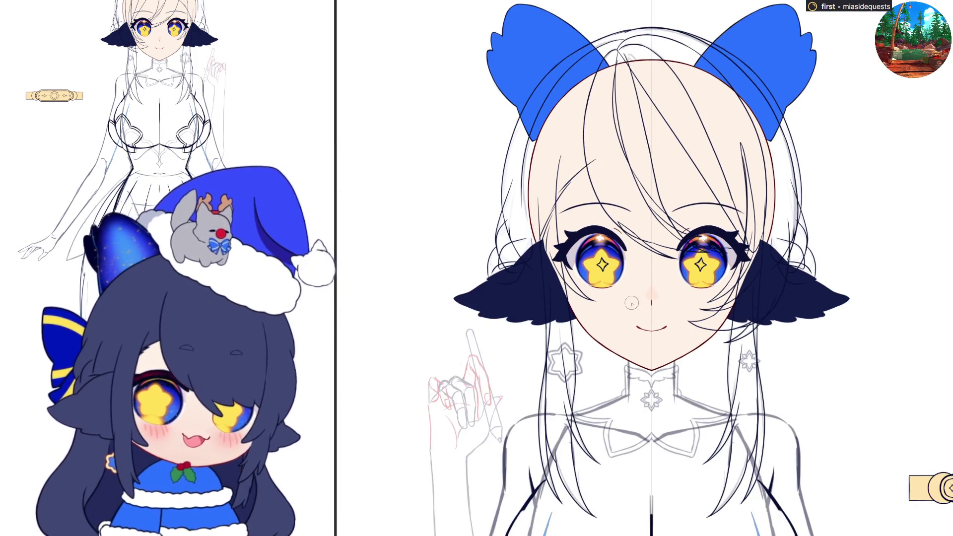
pyautogui.scroll(2, 554, 169)
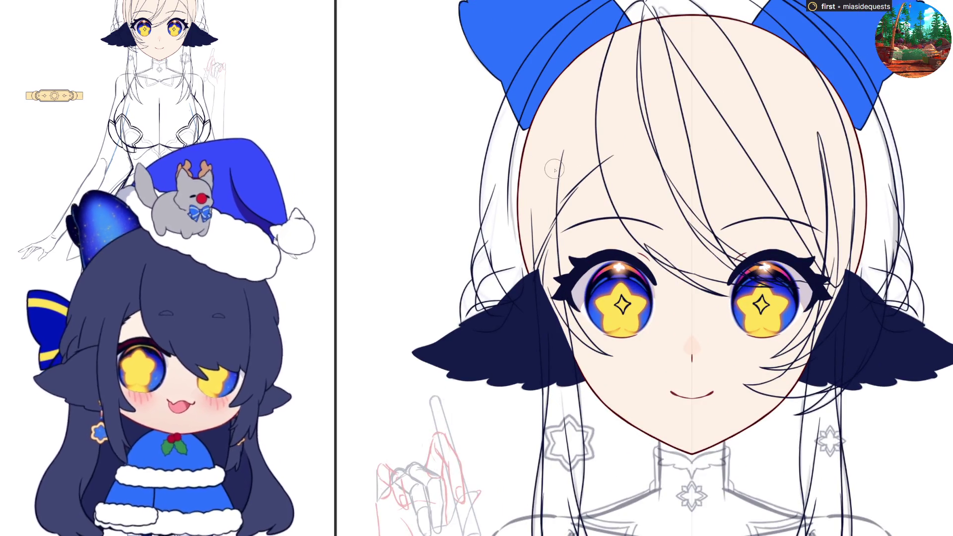